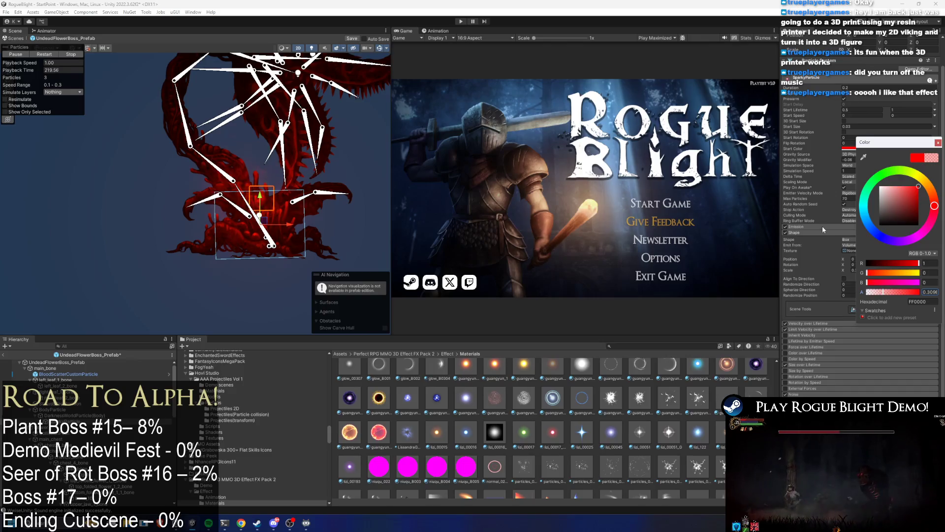
- Lower the emission Rate over Time and brighten DarknessWorldParticle(Body)'s dark-red start colour (490404)
left_click(840, 232)
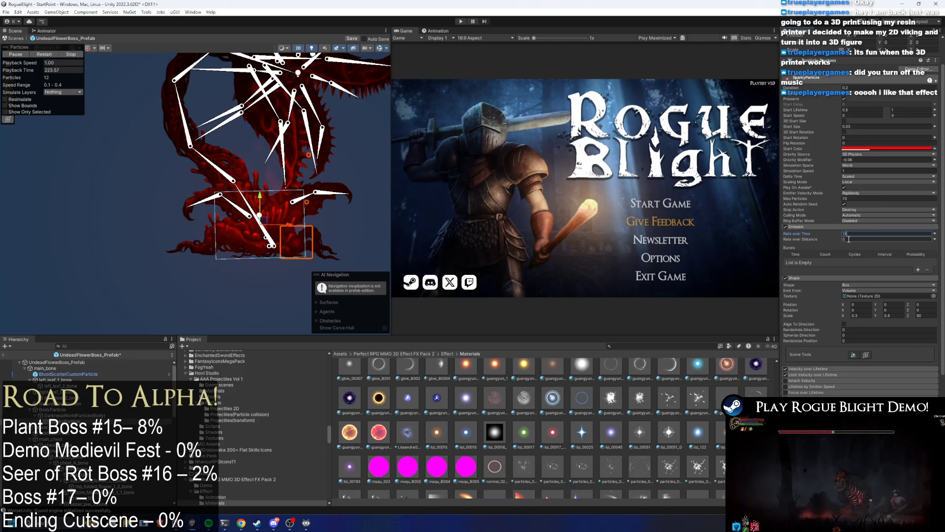
key("BackSpace")
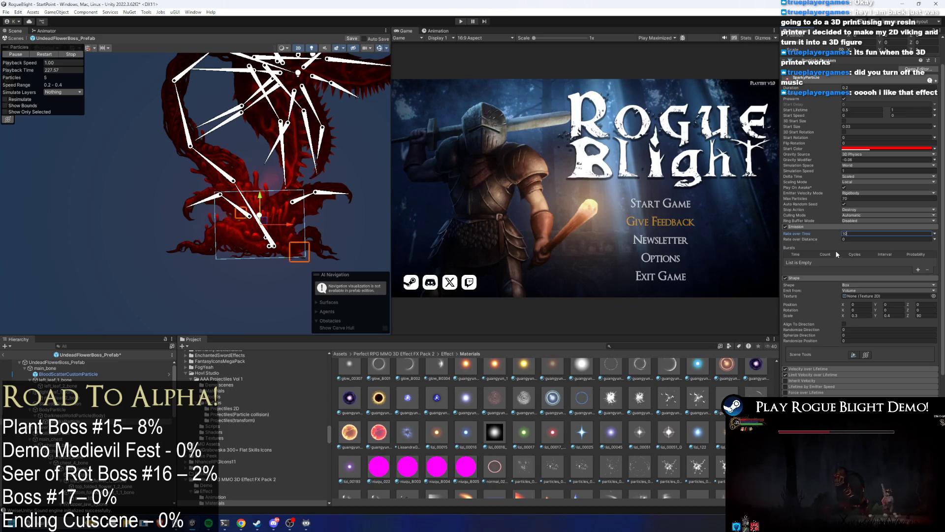
left_click(74, 416)
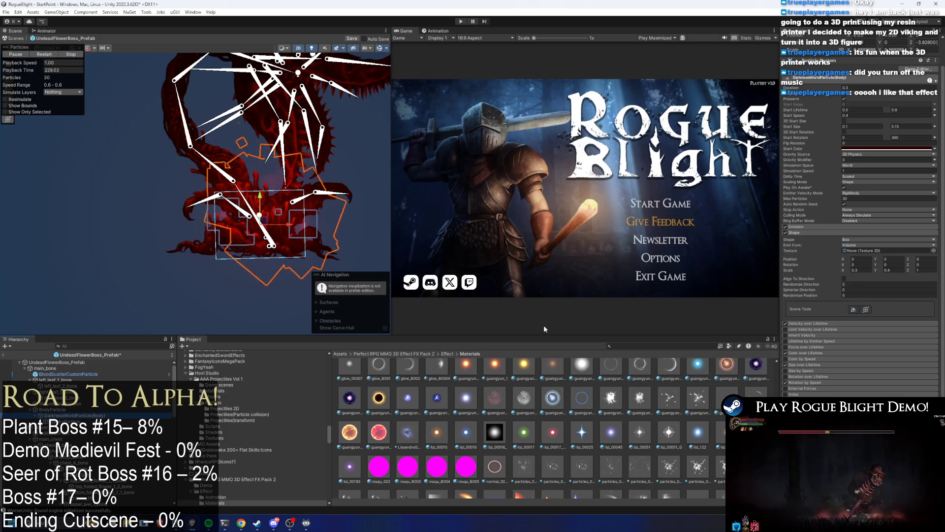
left_click(864, 148)
left_click_drag(915, 220, 917, 215)
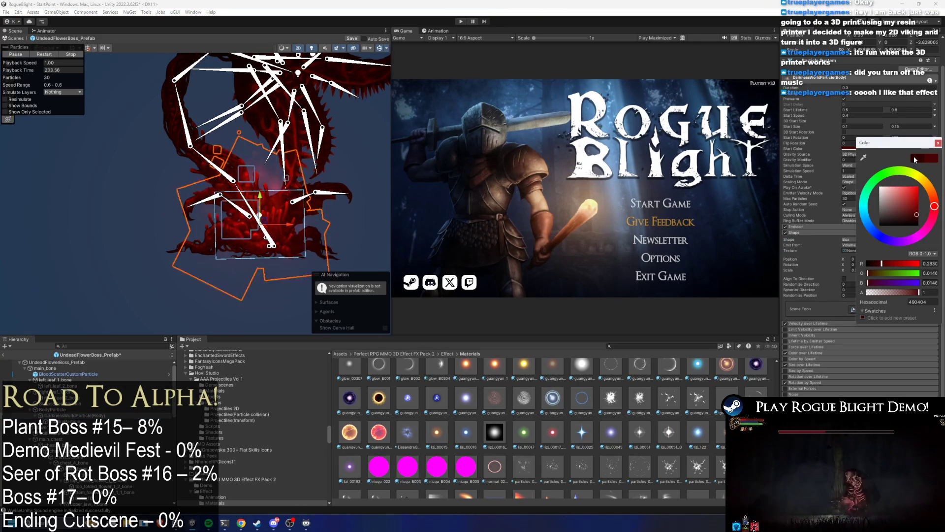
left_click(938, 143)
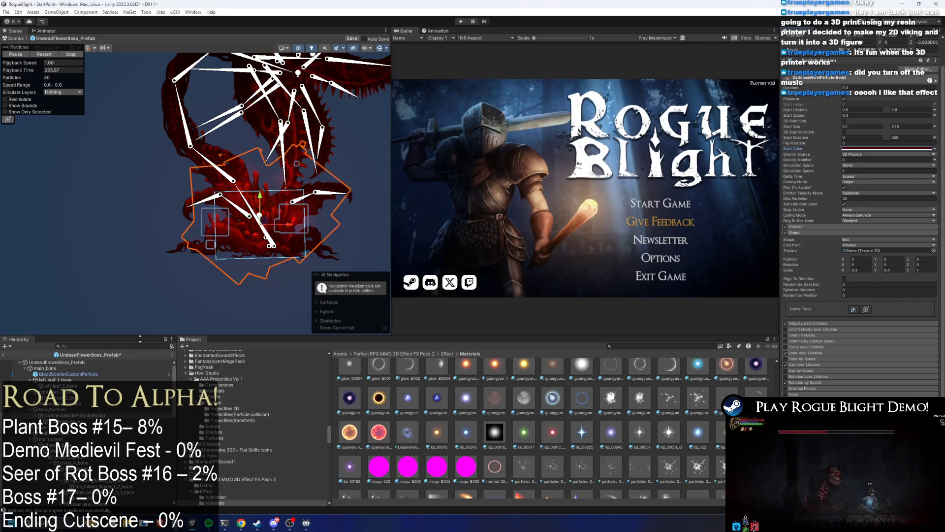
left_click(65, 416)
right_click(65, 416)
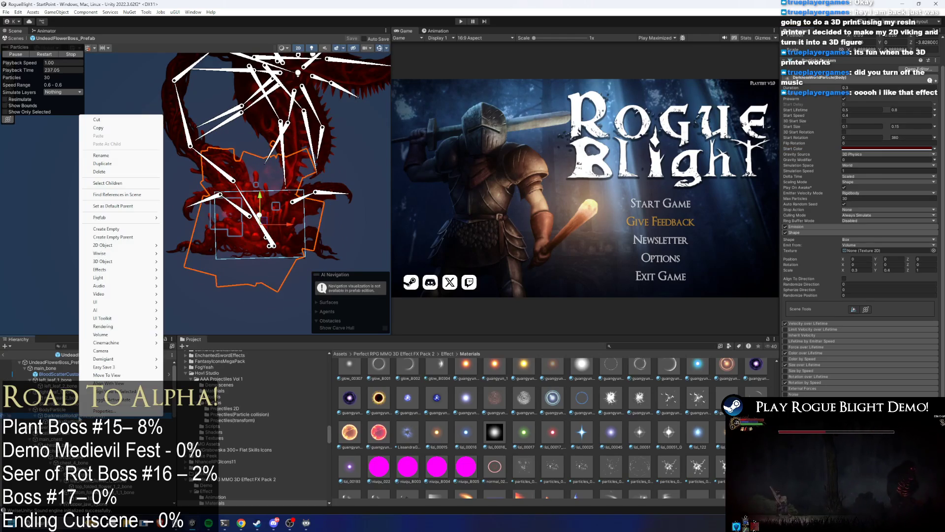
- Duplicate DarknessWorldParticle(Body), select AttackWorldParticle(Body), and enter Play mode past the modifications warning
left_click(128, 160)
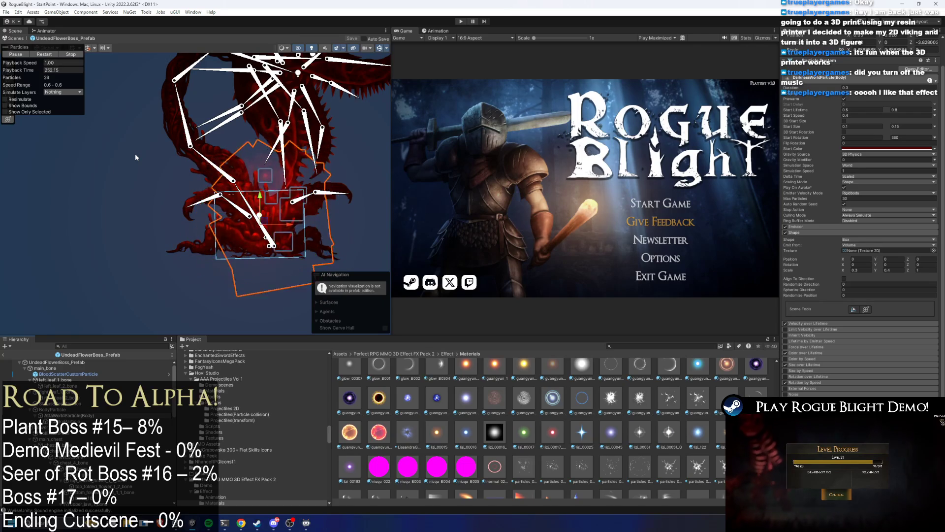
left_click(135, 153)
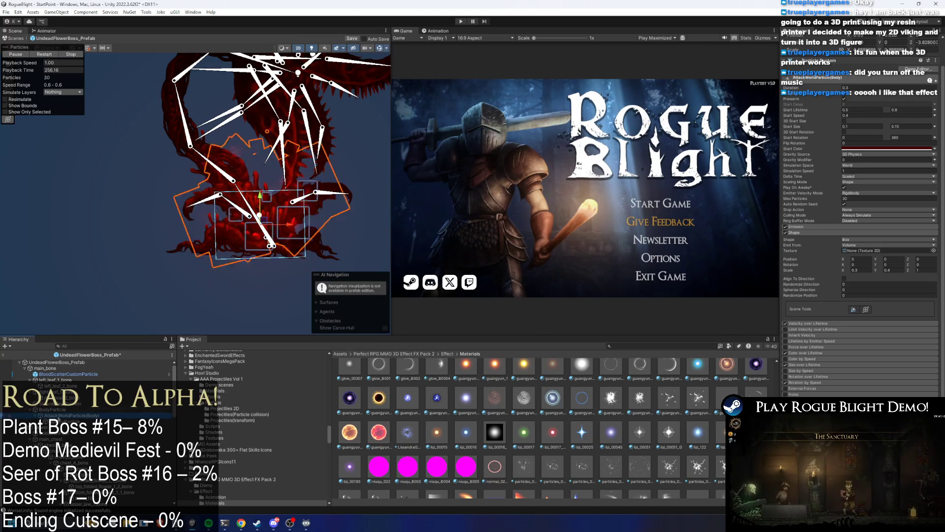
left_click(460, 23)
left_click(524, 288)
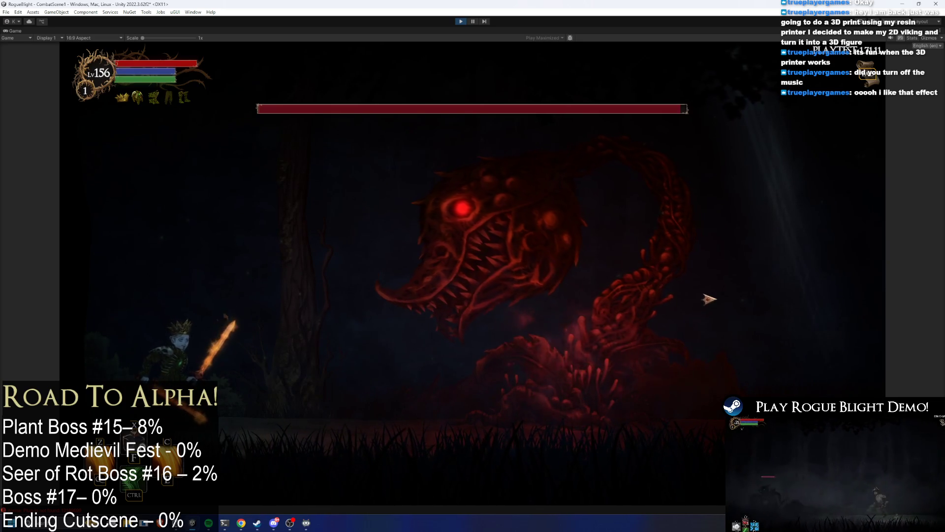
- Pause the game and select AttackWorldParticle(Body) through a Hierarchy search for 'ck par'
left_click(472, 21)
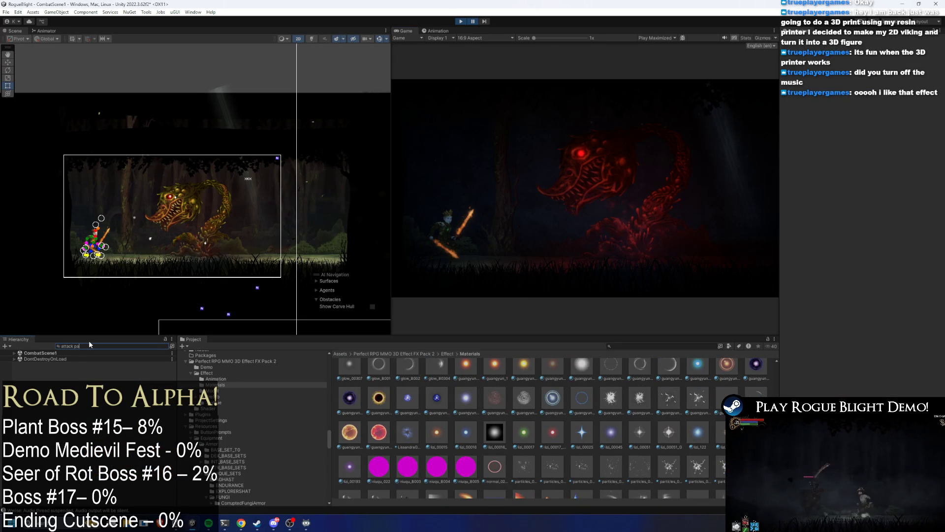
type("ck par")
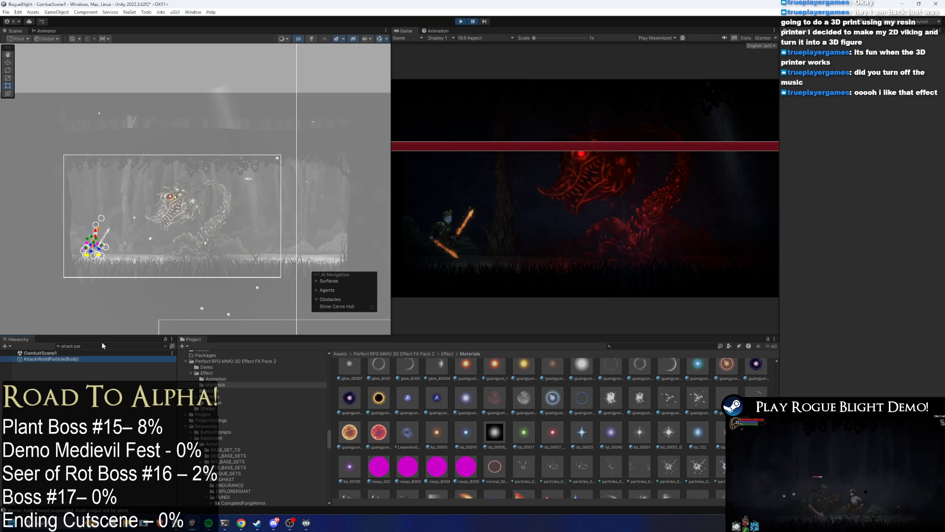
left_click(105, 345)
key("BackSpace")
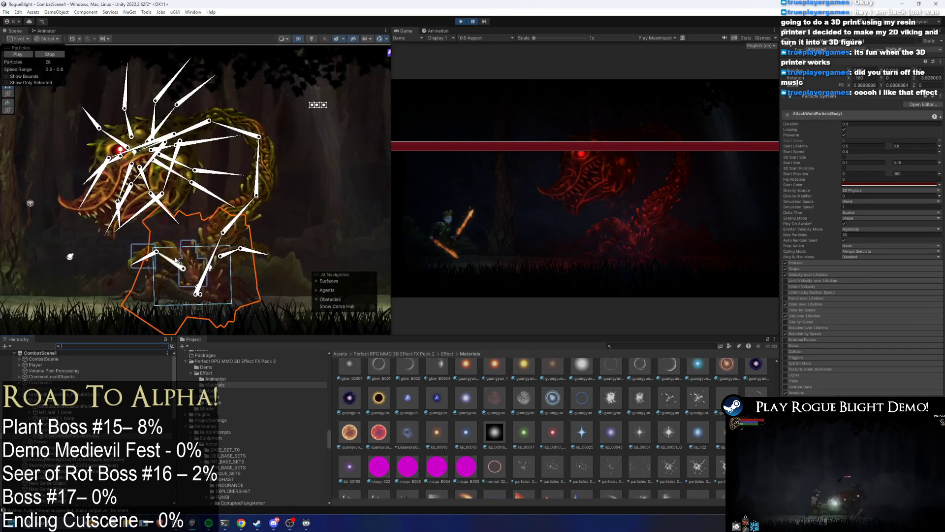
key("Escape")
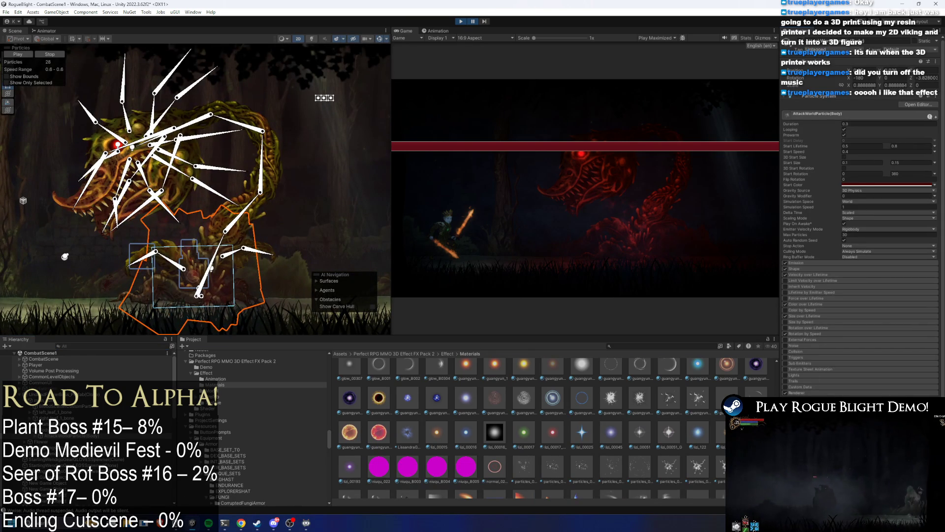
left_click(881, 424)
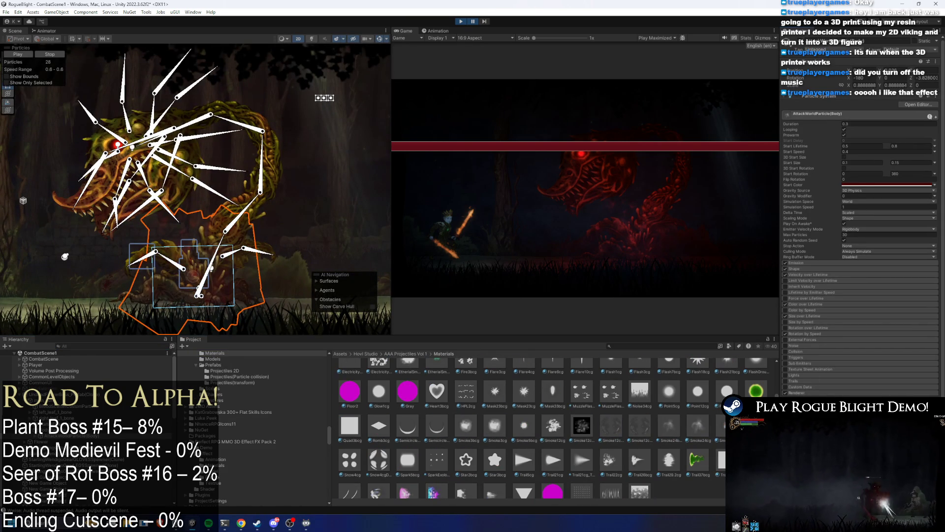
- Try Trail22cg, then Smoke3cg, and settle on Mask23cg as the Renderer material
left_click(474, 21)
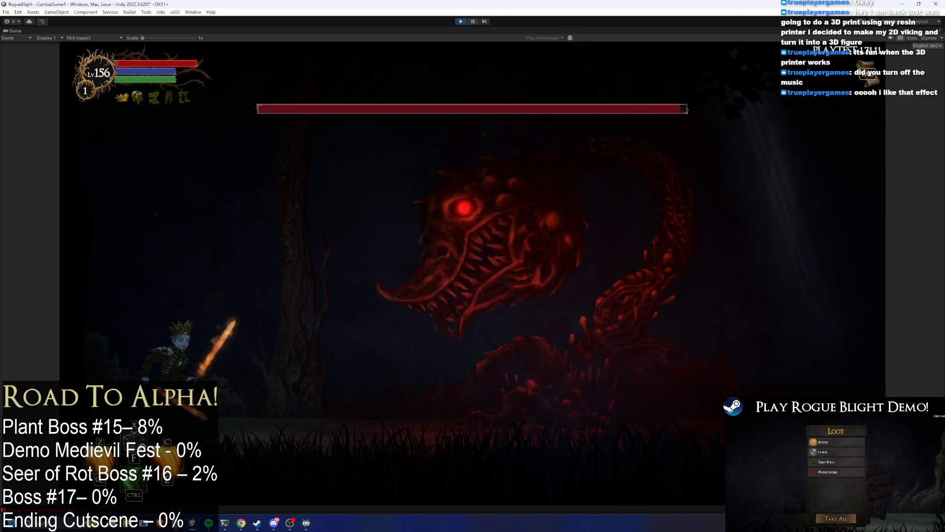
left_click(474, 22)
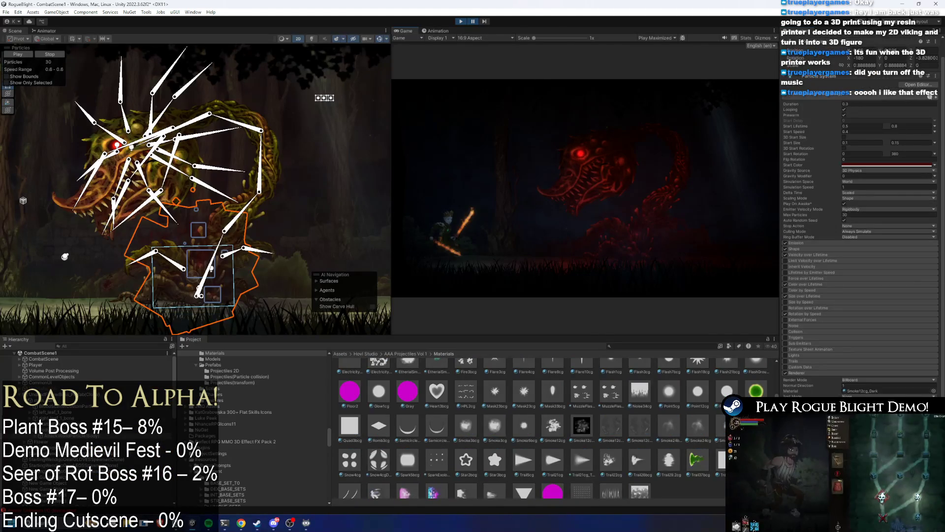
left_click_drag(610, 460, 850, 391)
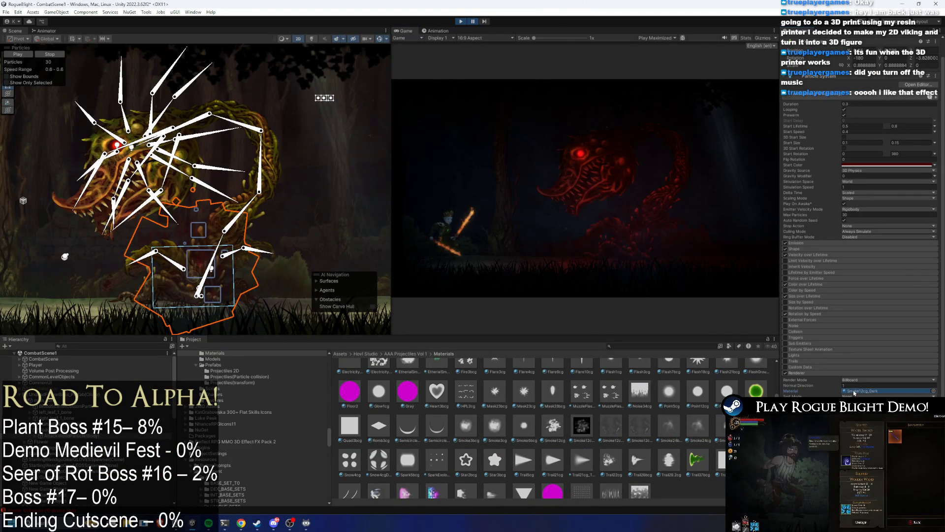
left_click_drag(495, 425, 886, 390)
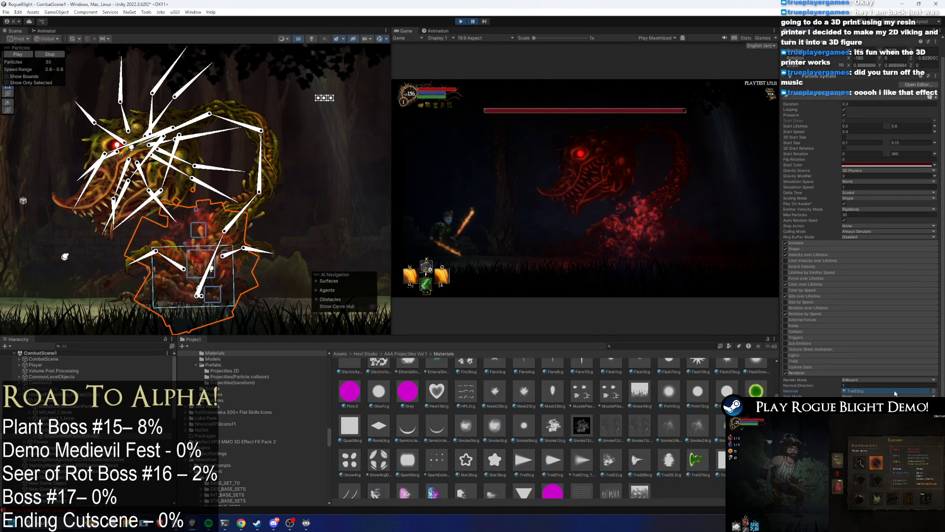
left_click_drag(537, 401, 887, 390)
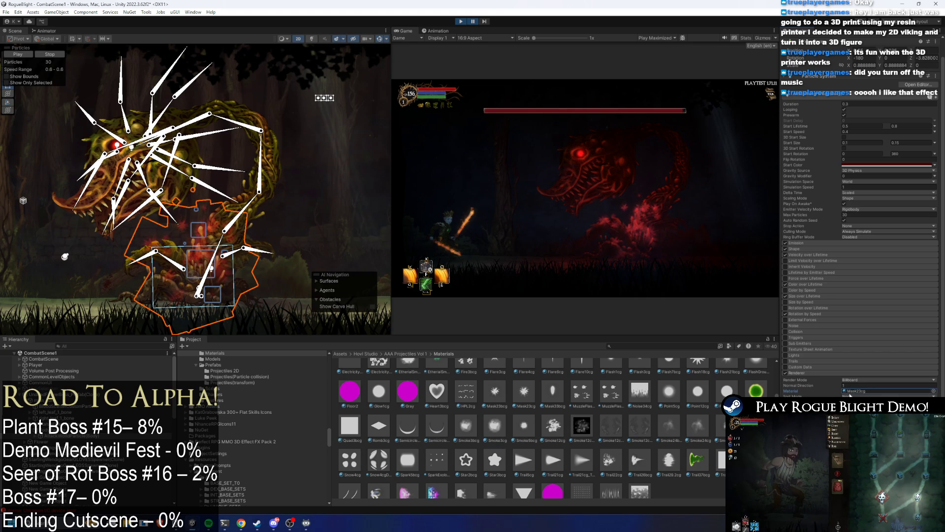
- Set the minimum Start Size to 0.1 and preview it in the running game
left_click(845, 143)
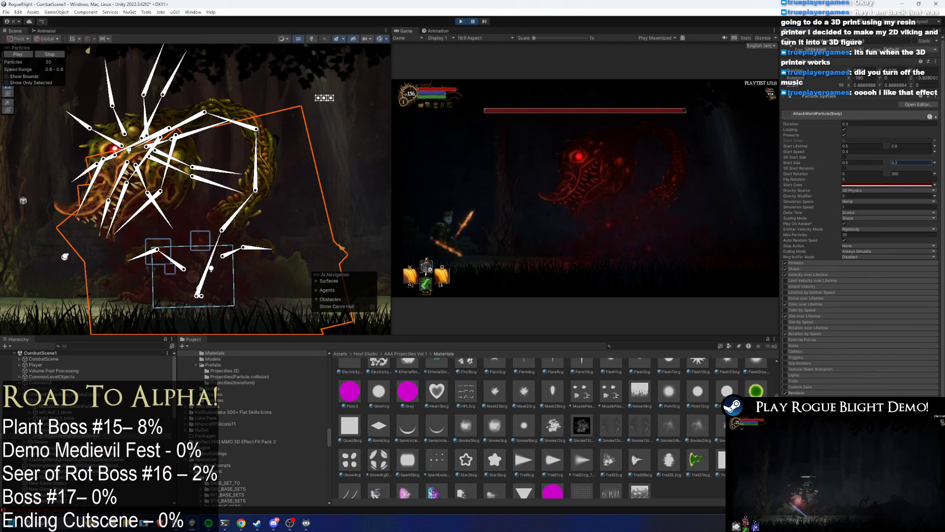
key("shift+space")
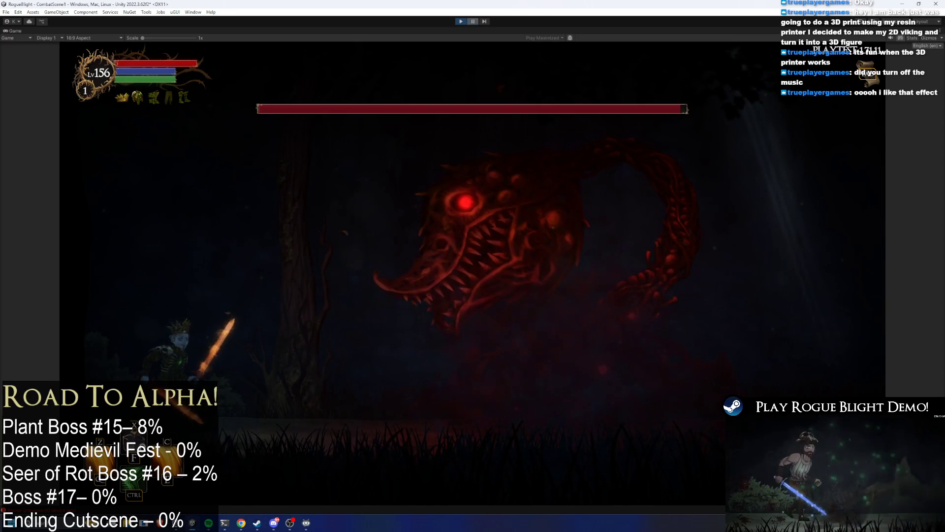
left_click(473, 21)
key("shift+space")
type("1")
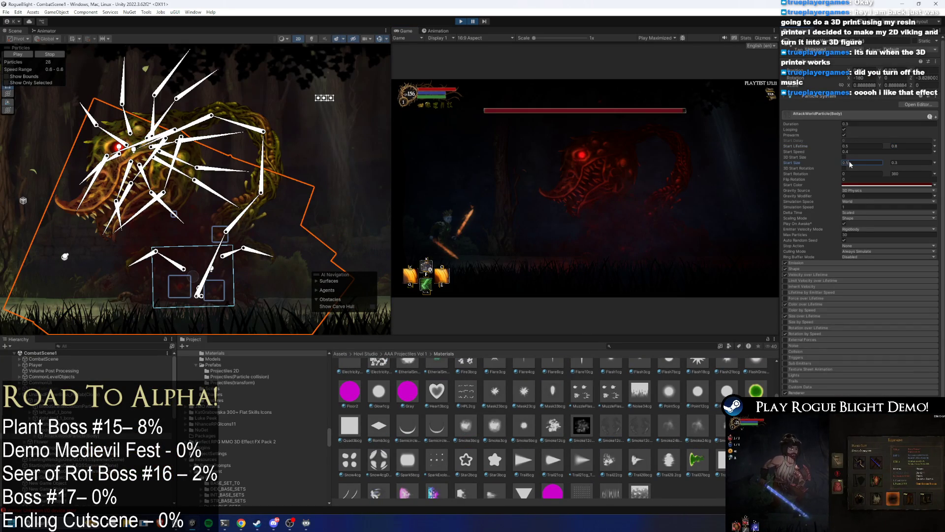
- Set the maximum Start Size to 0.3 and check it in play
left_click(896, 163)
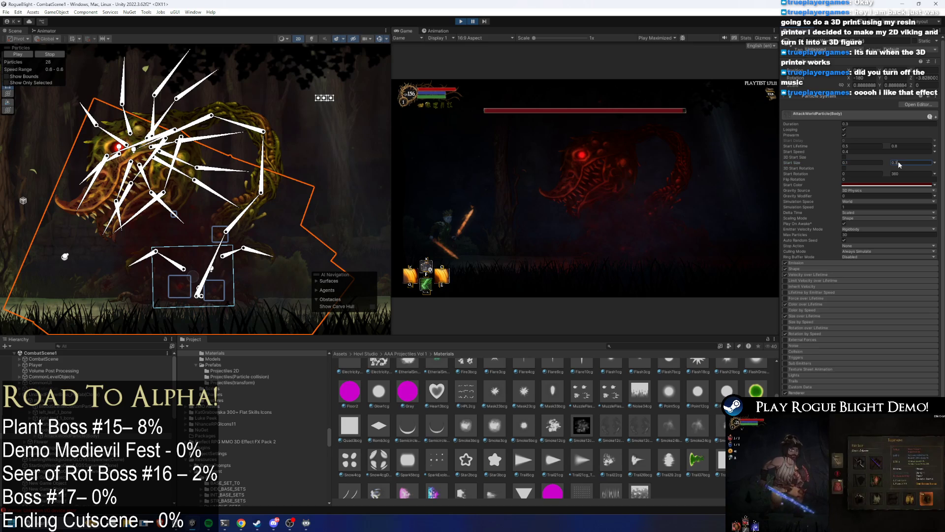
left_click(475, 22)
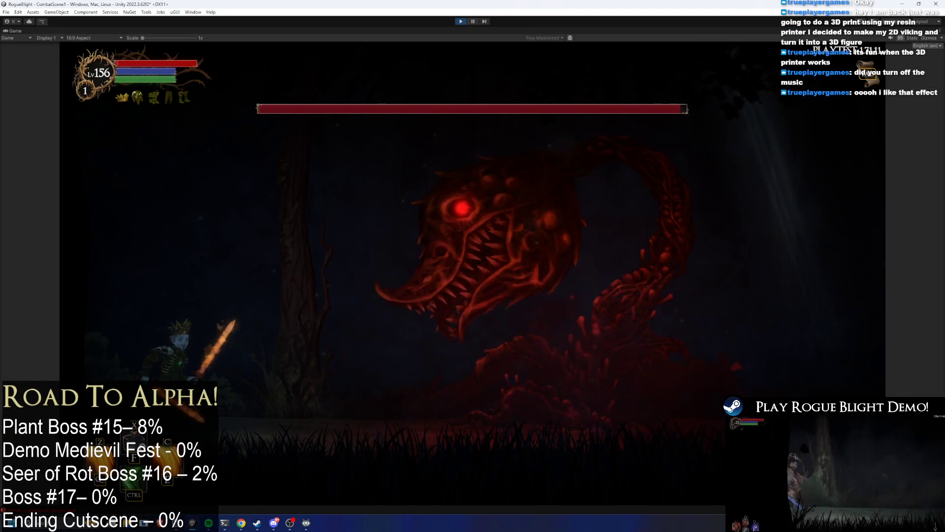
left_click(472, 21)
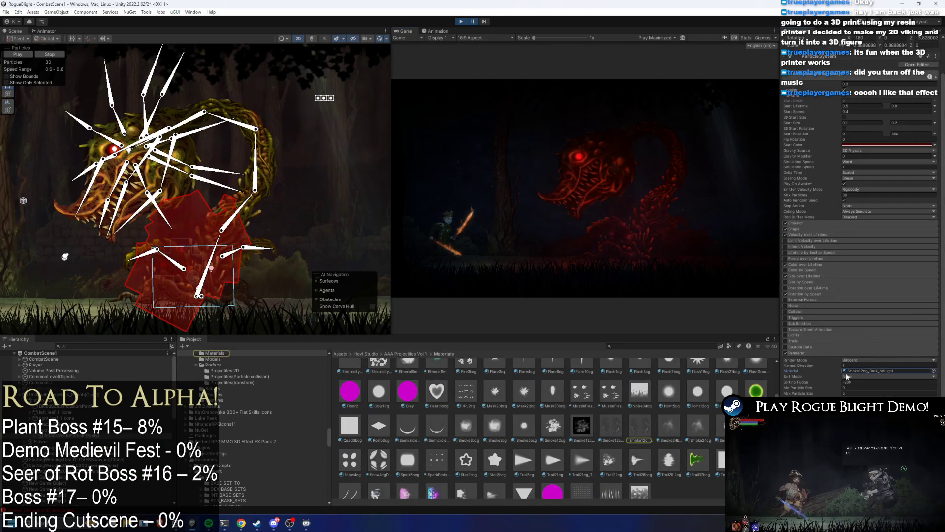
scroll(563, 427, "up", 2)
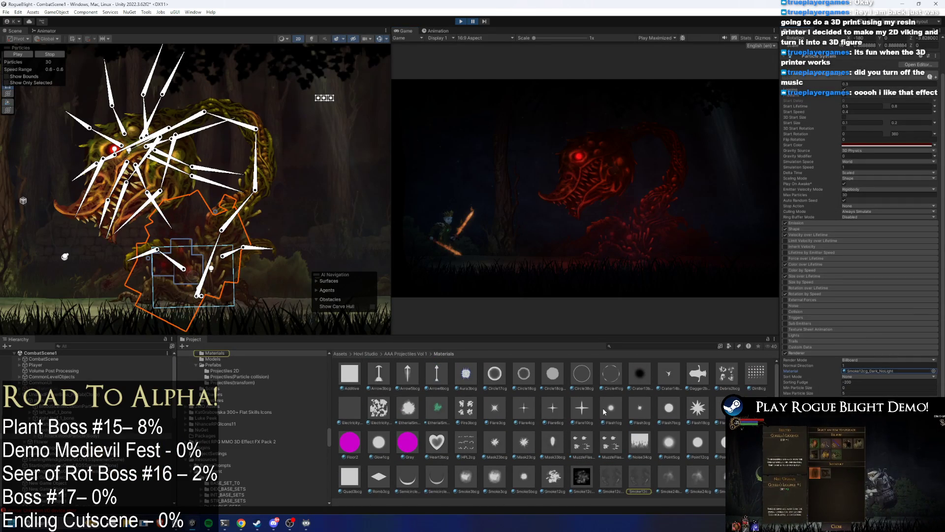
- Assign the SparkExplosion material to the particles' Renderer
scroll(654, 423, "down", 3)
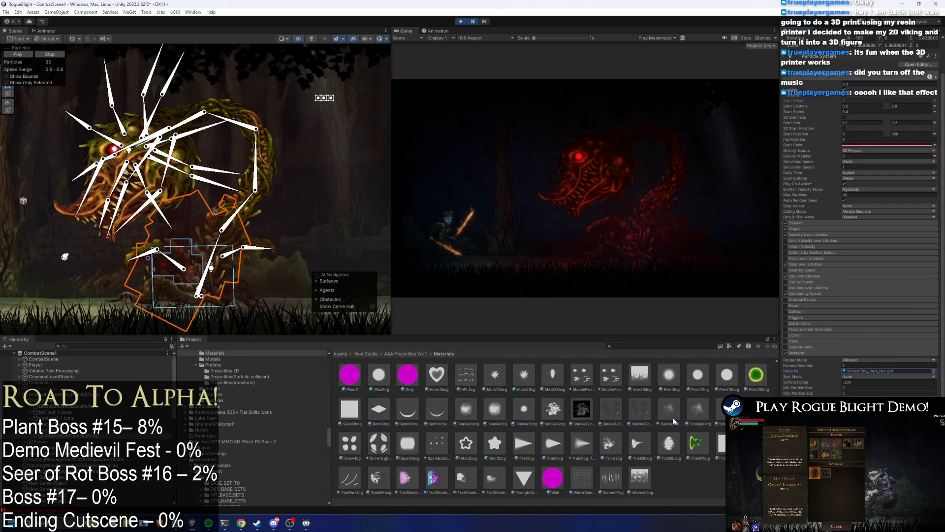
scroll(683, 423, "up", 2)
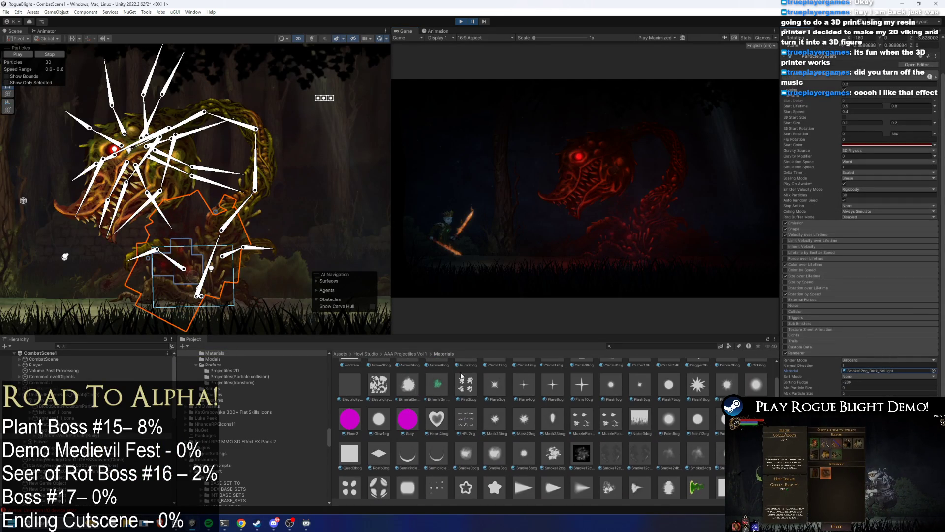
left_click(890, 374)
left_click(933, 370)
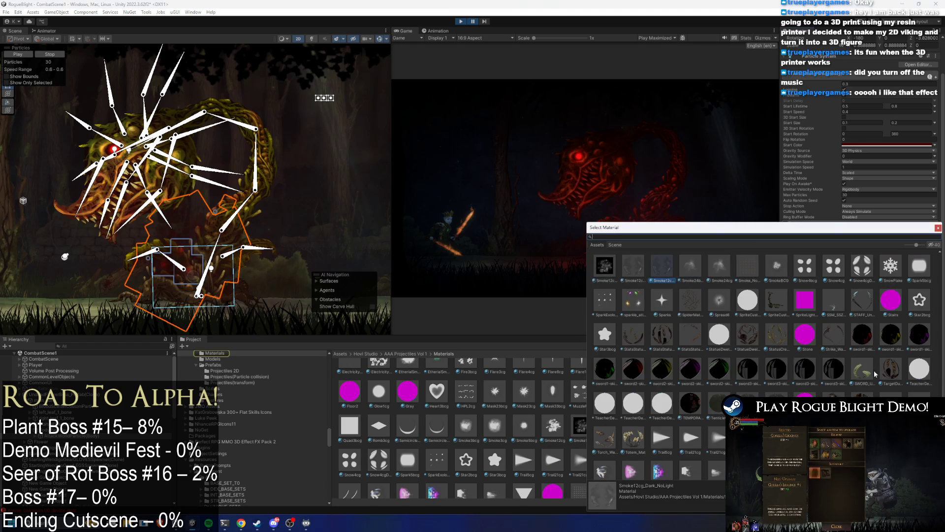
scroll(796, 374, "down", 1)
double_click(604, 255)
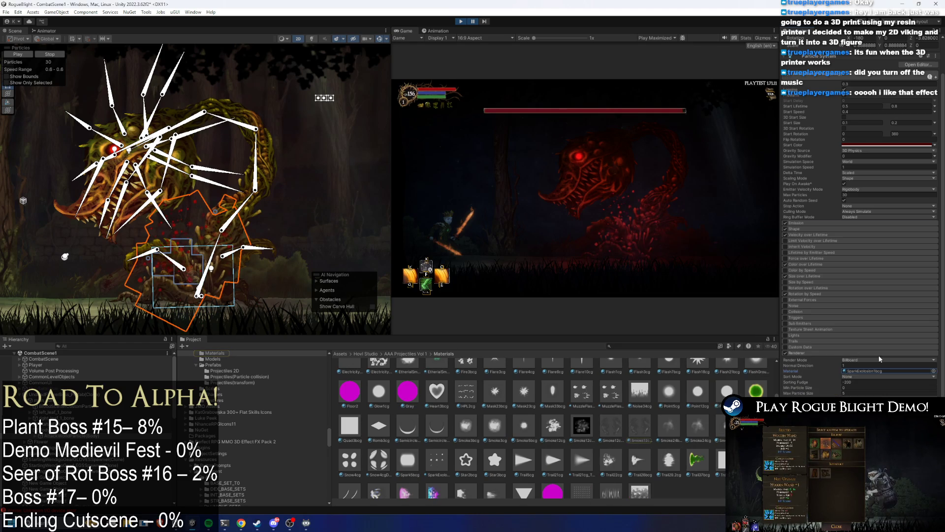
- Switch the Renderer material to wenli_00307, then try another wenli material
left_click(866, 372)
left_click(933, 371)
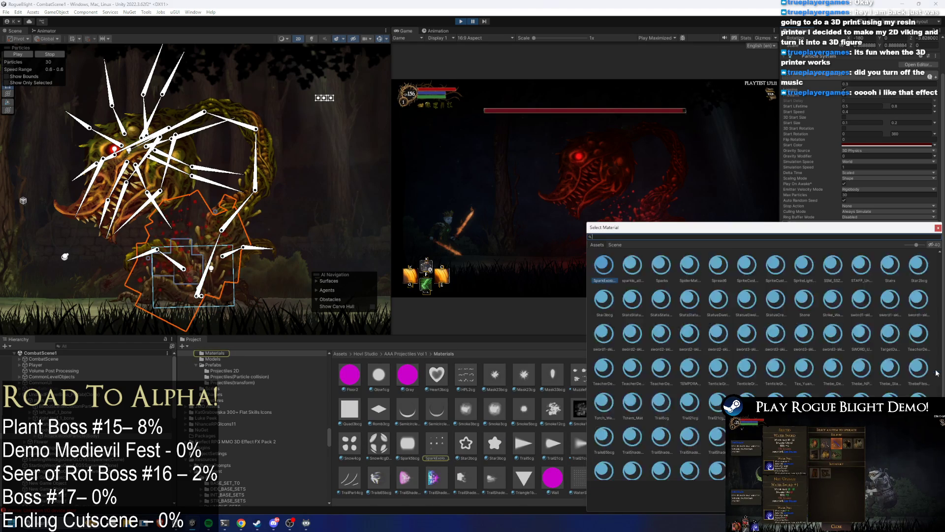
scroll(760, 358, "down", 3)
double_click(748, 412)
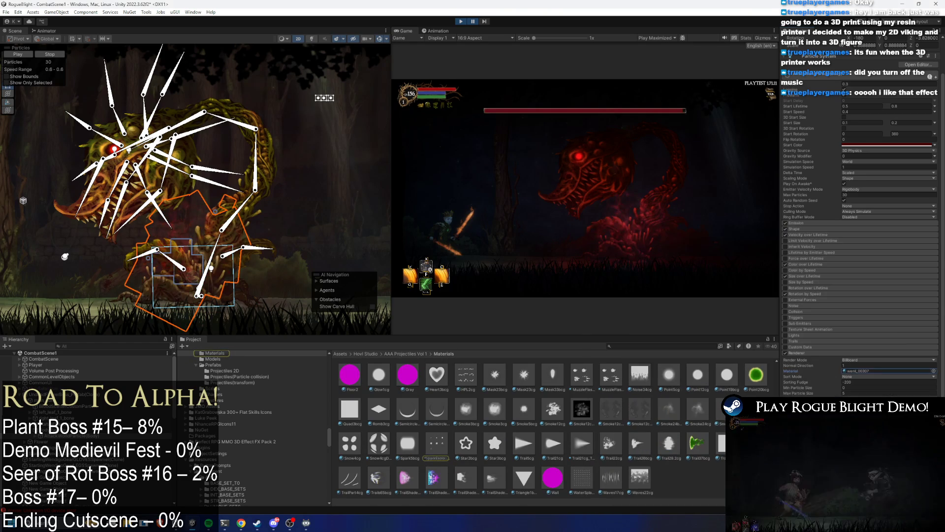
scroll(671, 425, "down", 2)
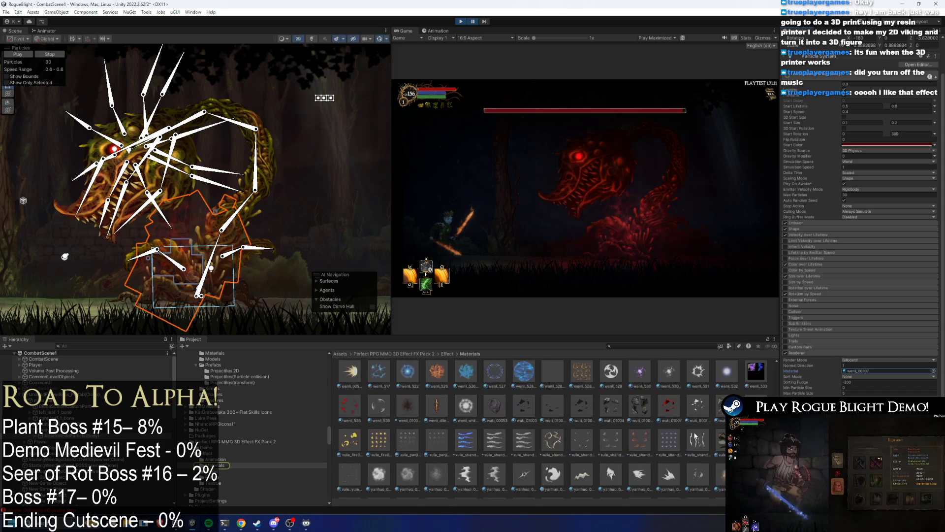
left_click_drag(580, 394, 862, 372)
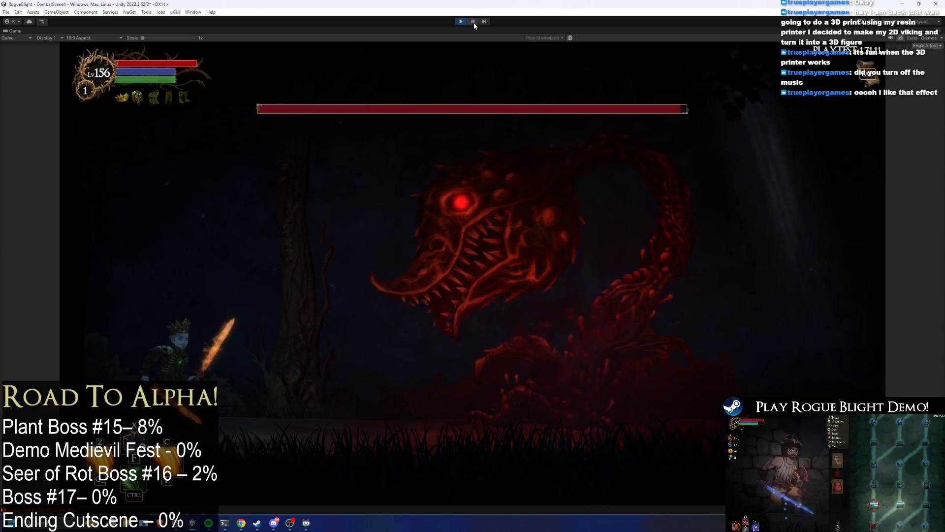
- Pause and lower the particles' Start Color alpha to about 0.2, then resume
left_click(474, 23)
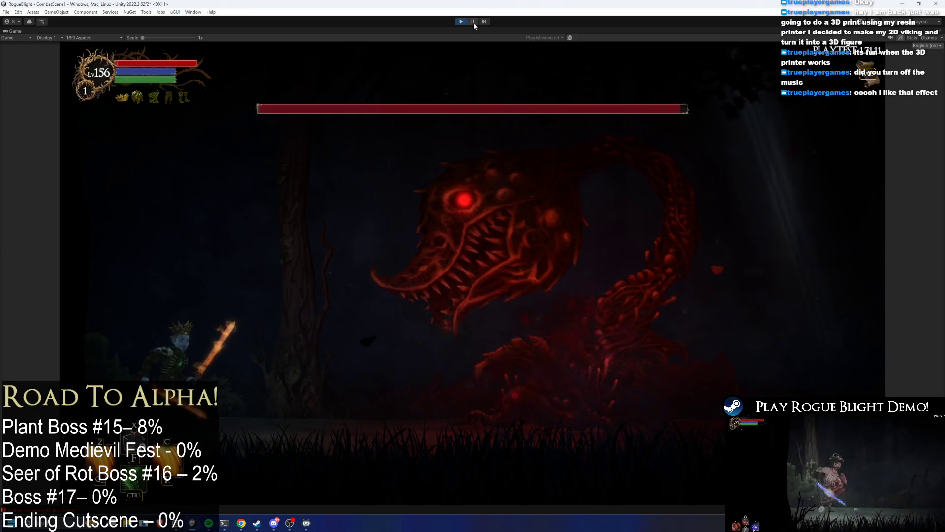
left_click(873, 183)
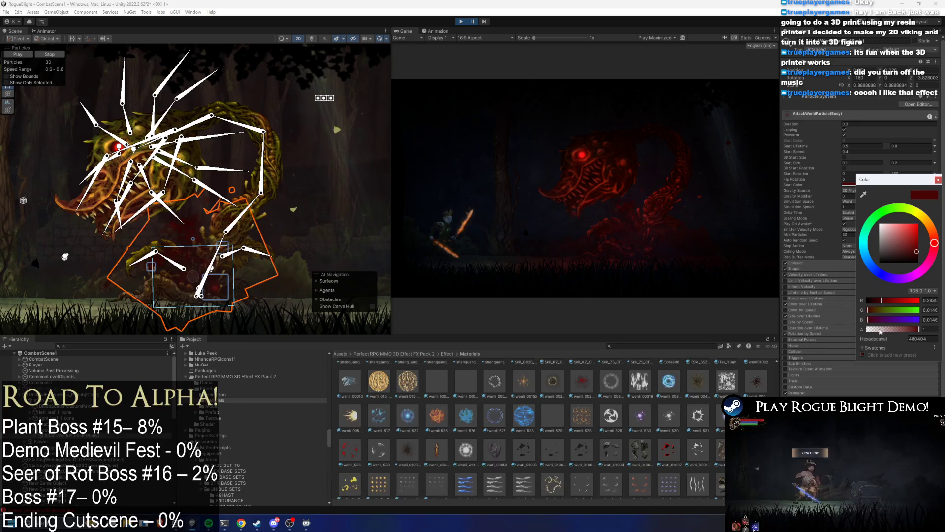
left_click_drag(882, 329, 877, 330)
left_click(473, 21)
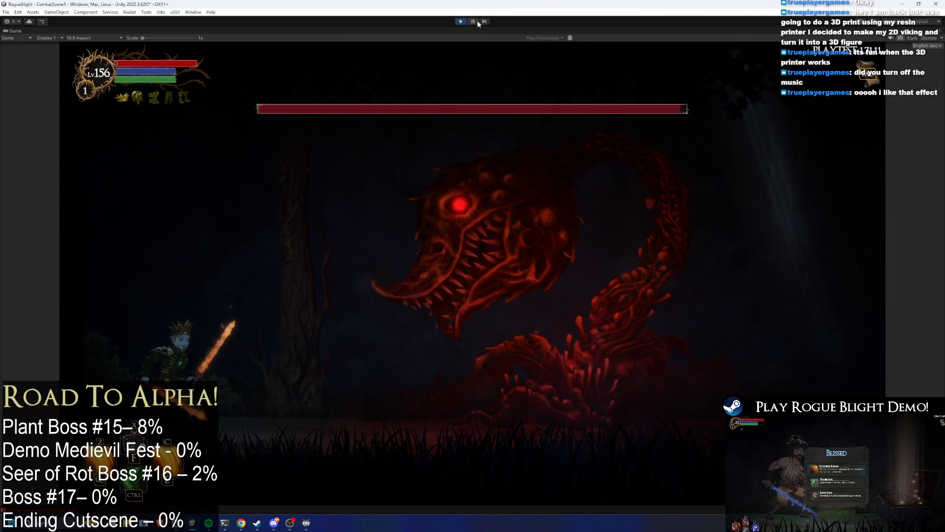
- Drop the Start Color alpha further to about 0.12 and preview it
left_click(474, 22)
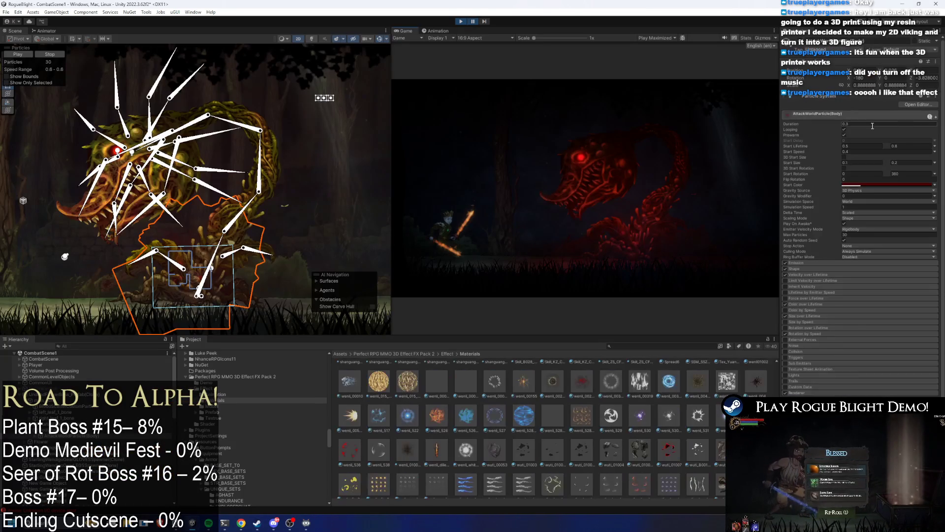
left_click(887, 185)
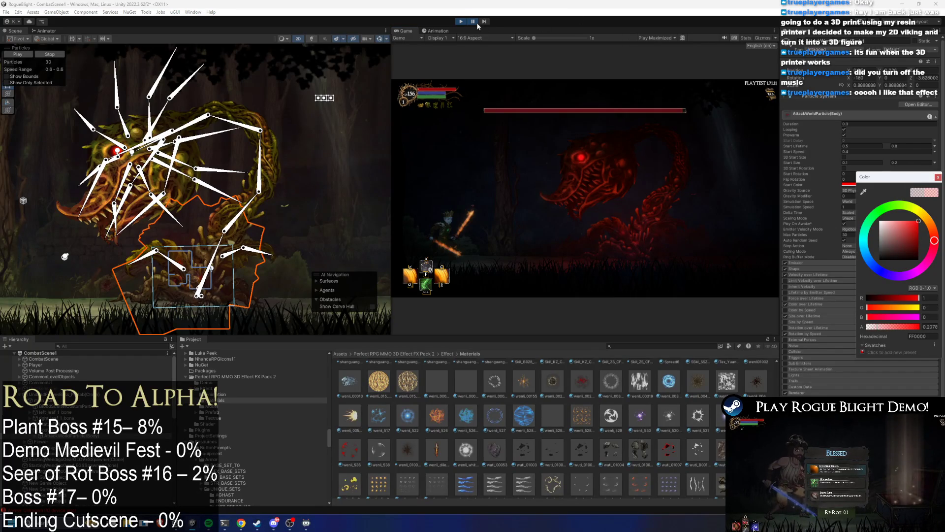
left_click(474, 21)
left_click(476, 22)
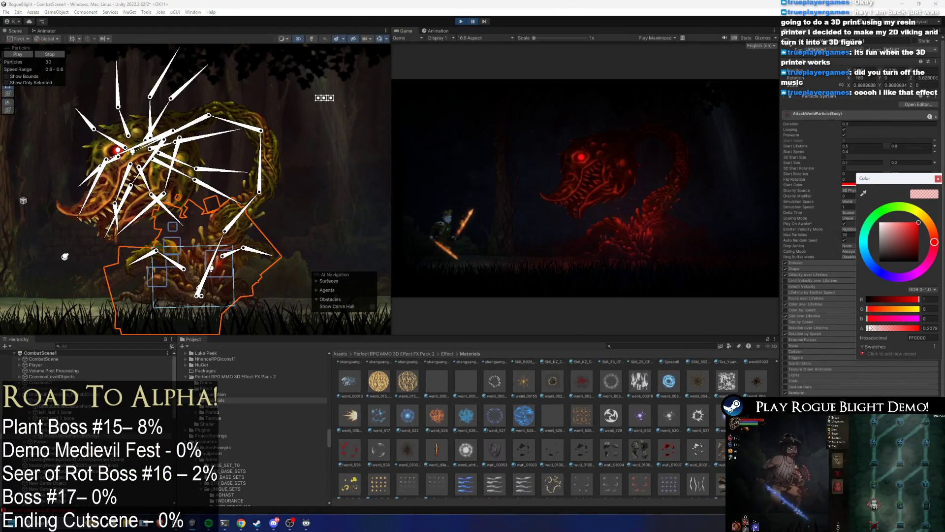
left_click_drag(873, 330, 869, 329)
left_click(475, 21)
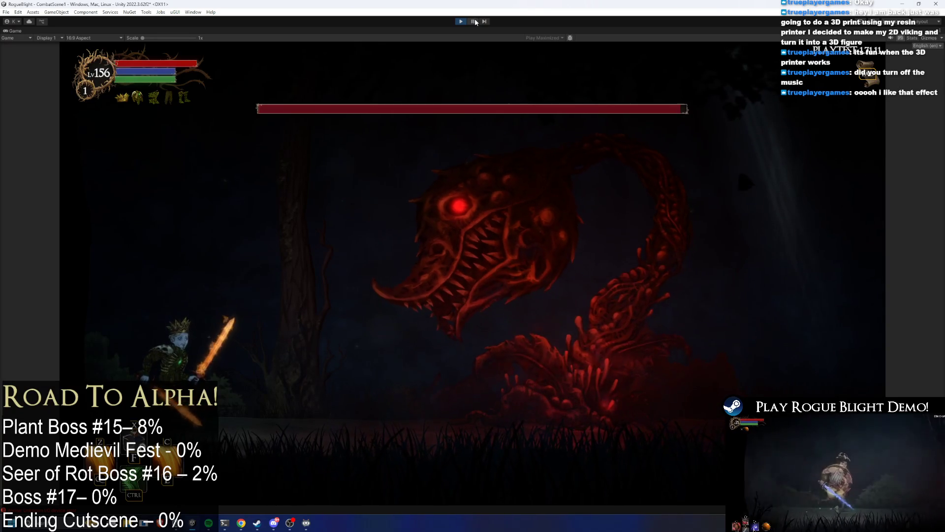
- Raise the Start Color alpha back to about 0.18 and resume the game
key("shift+space")
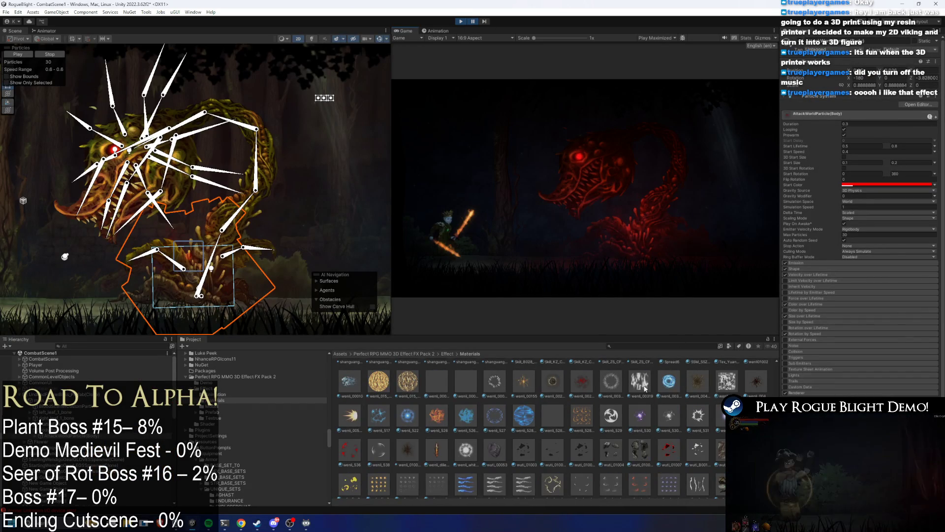
scroll(646, 388, "down", 1)
scroll(618, 394, "down", 1)
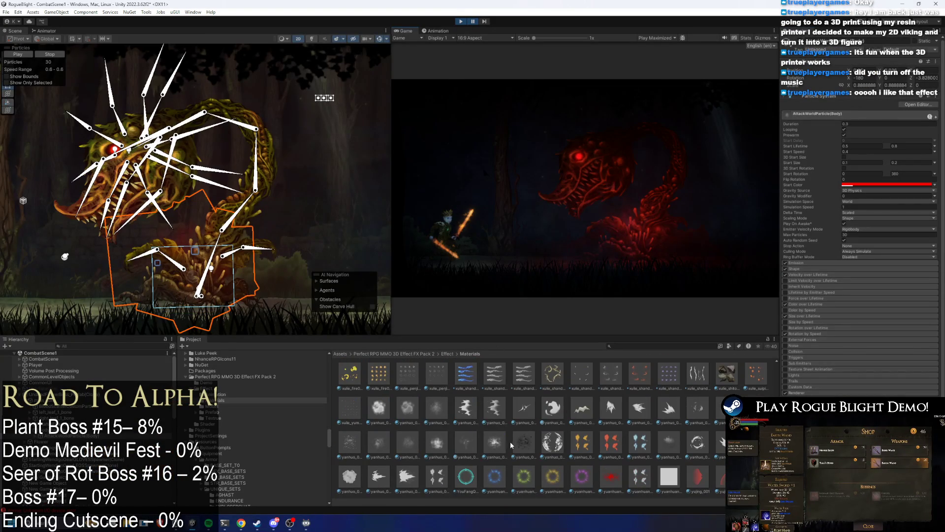
left_click(471, 22)
left_click(472, 22)
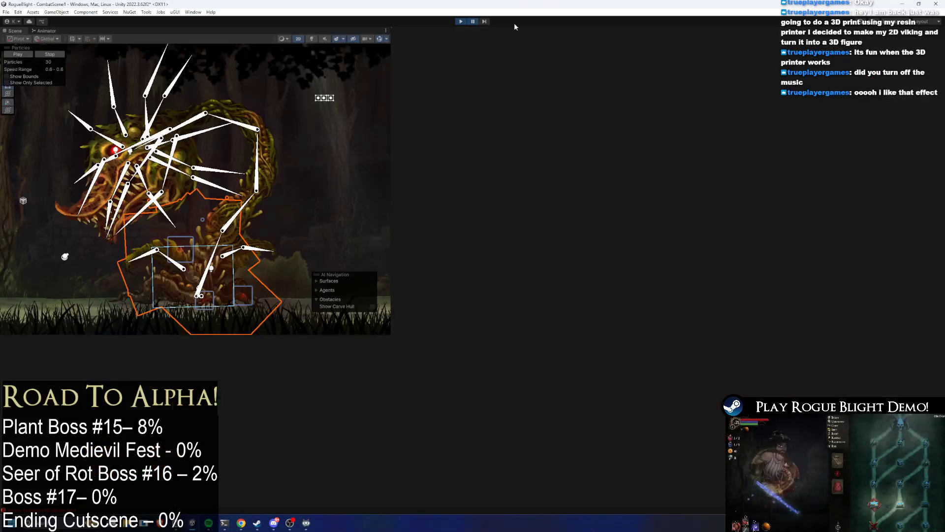
left_click(877, 331)
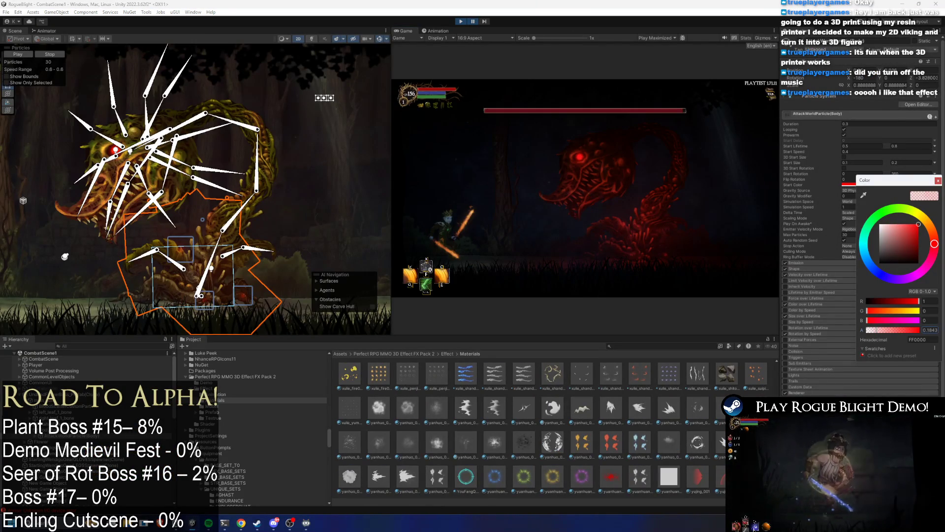
left_click(471, 22)
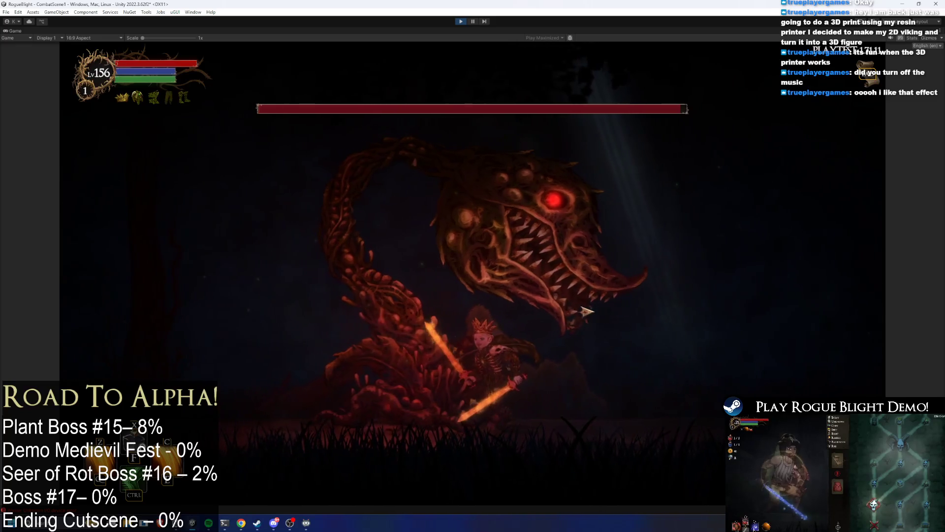
- Fight the plant boss with jumps and sword slashes, then pause back to the editor
key("d")
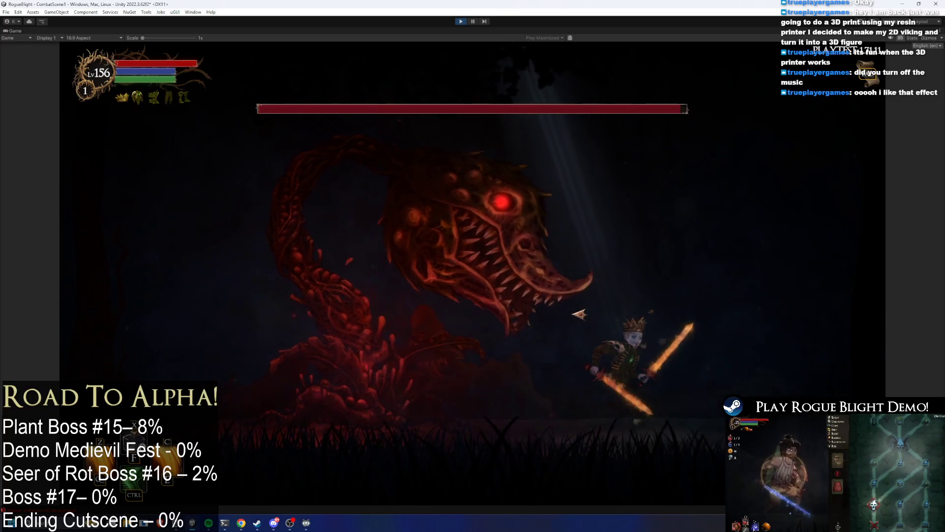
key("space")
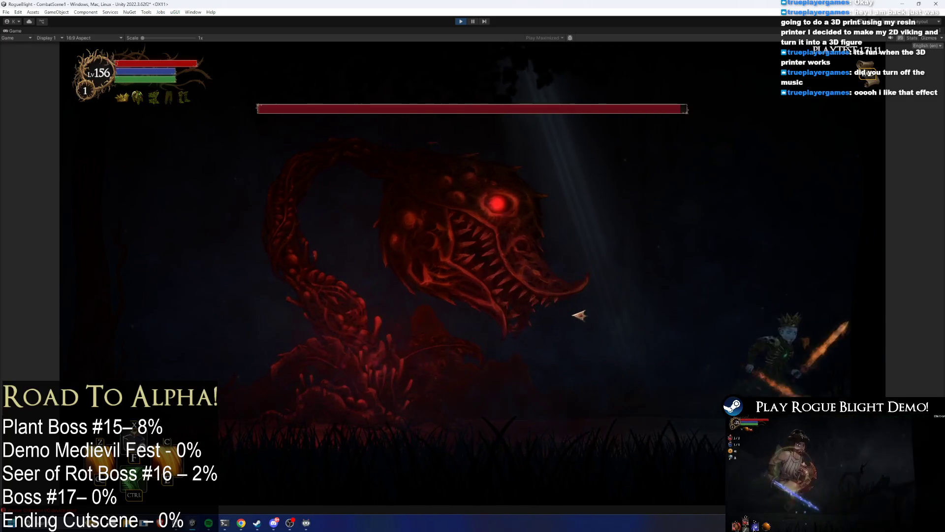
left_click(573, 320)
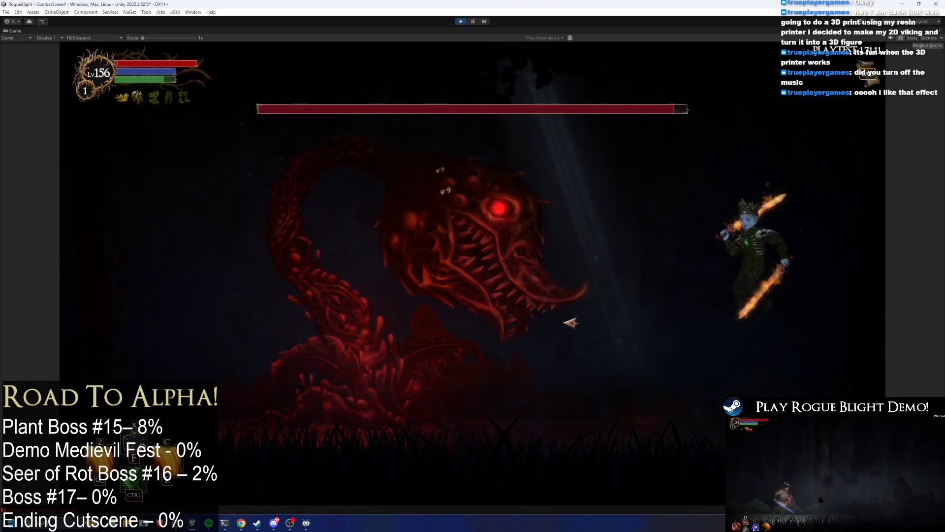
left_click(572, 322)
key("space")
key("space")
left_click(570, 322)
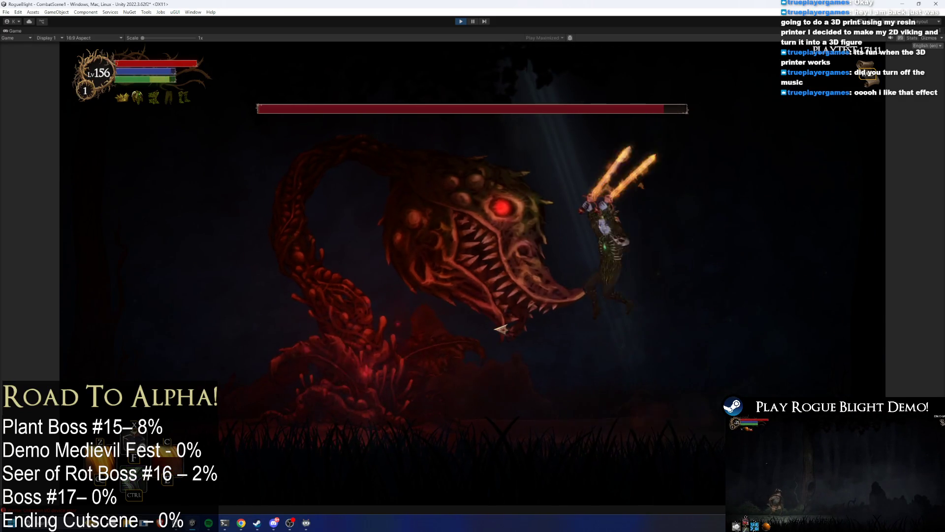
left_click(502, 326)
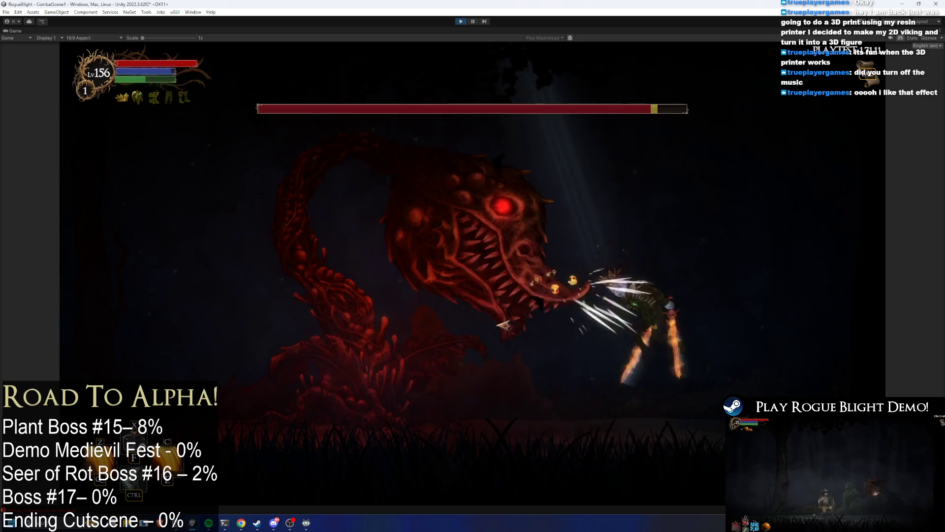
left_click(522, 322)
key("space")
left_click(531, 313)
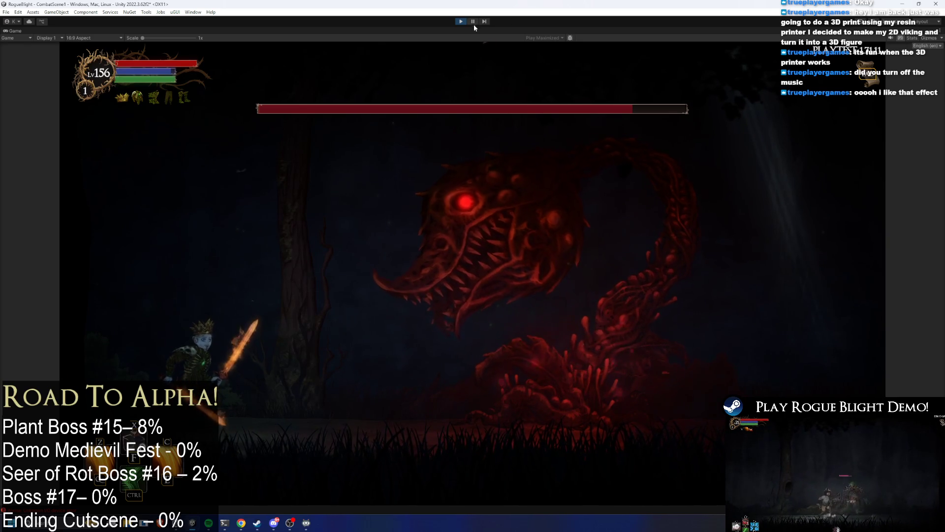
key("ctrl+shift+p")
right_click(61, 436)
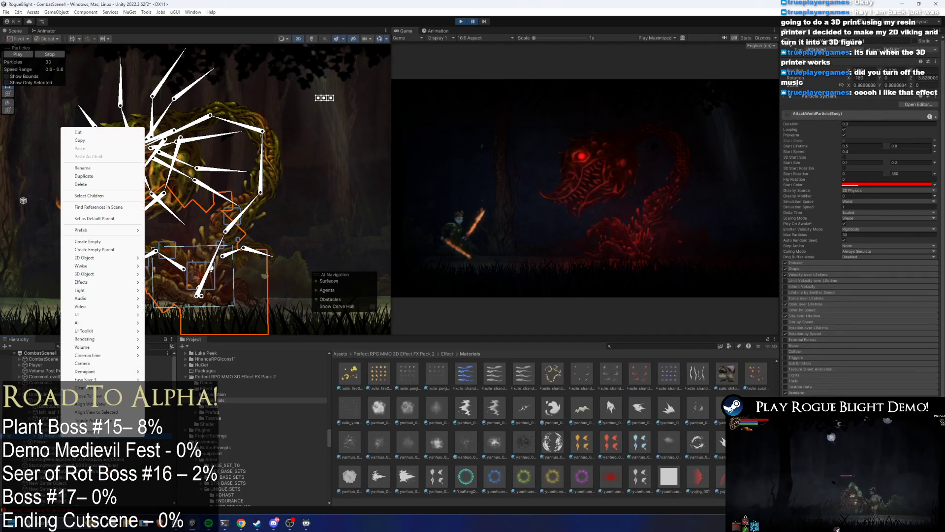
- Copy the tuned Particle System component and exit Play mode
key("Escape")
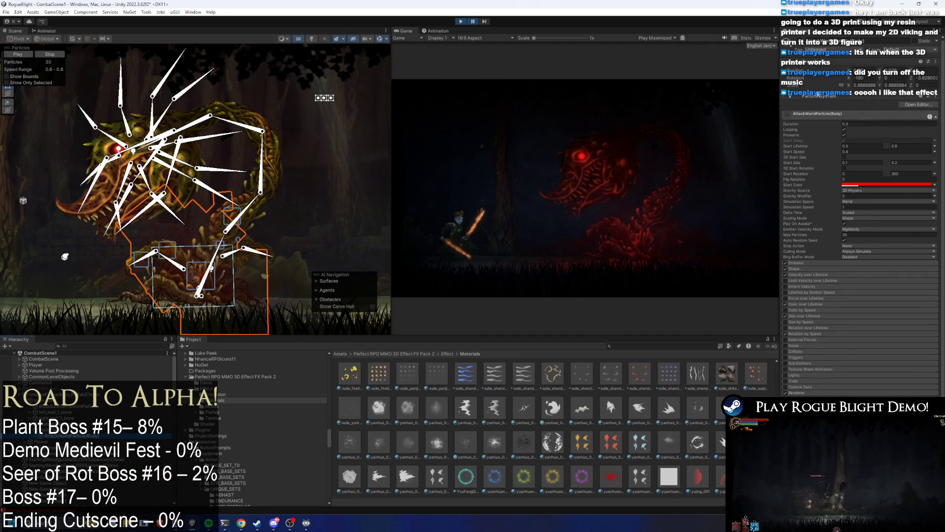
right_click(819, 97)
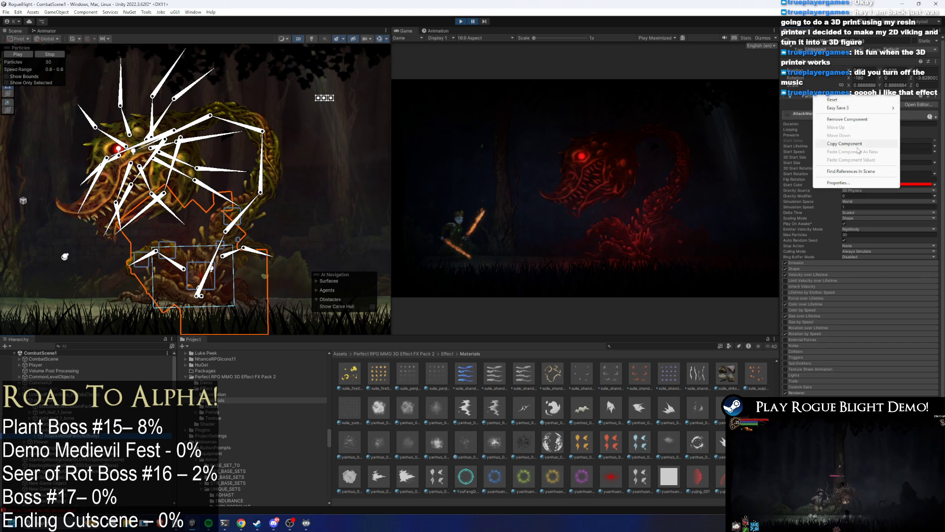
key("Escape")
left_click(464, 21)
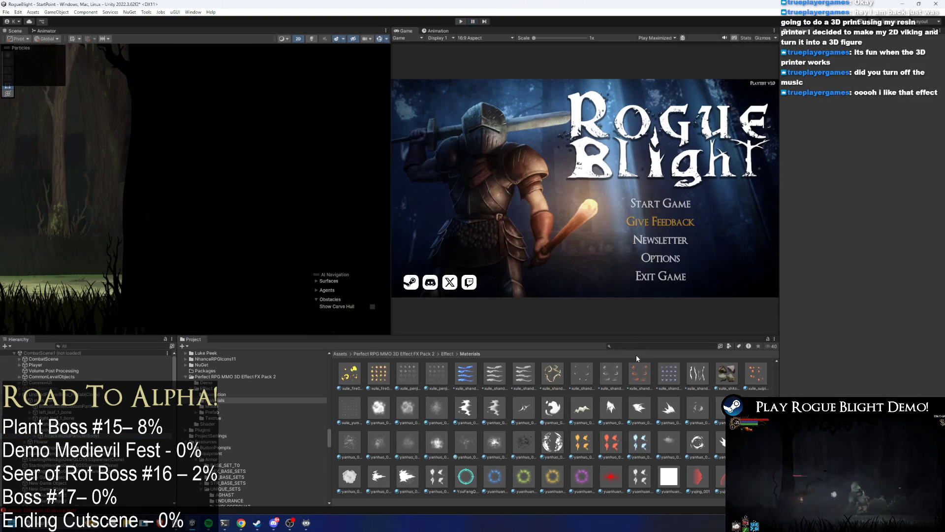
- Open UndeadFlowerBoss_Prefab via a 'undead flower prefa' search and paste the values into its AttackWorldParticle(Body)
left_click(637, 347)
type("undead flower prefa")
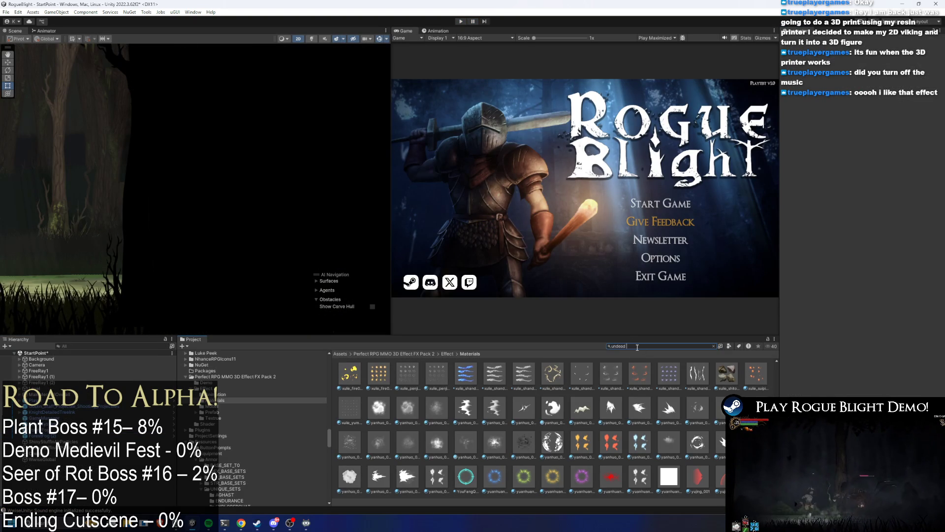
double_click(350, 373)
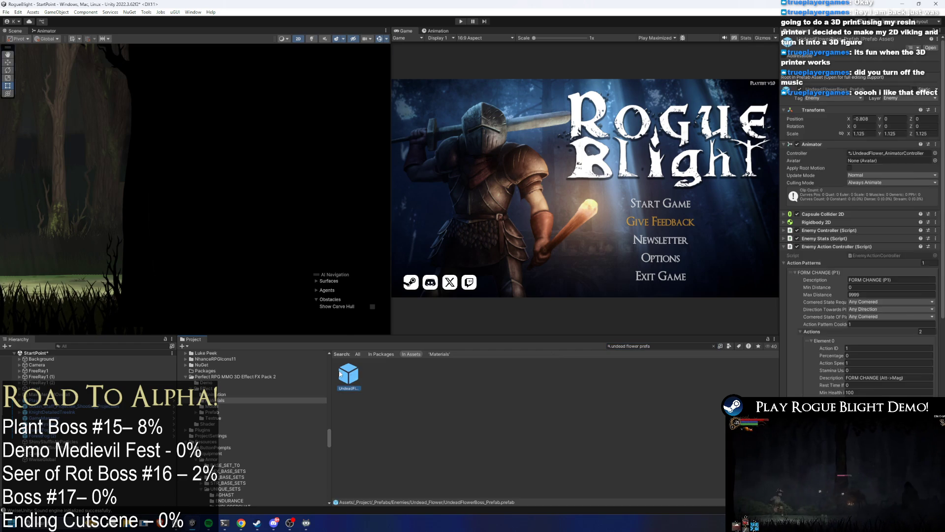
left_click(95, 417)
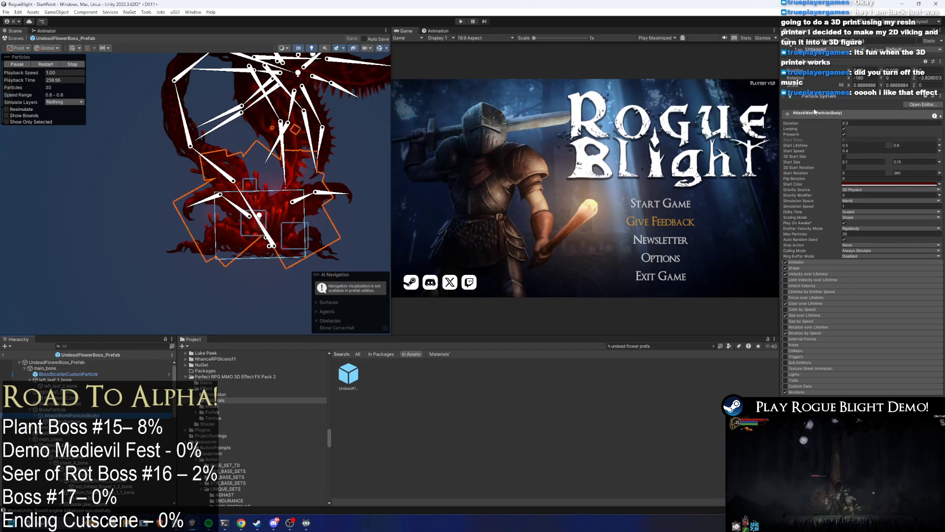
right_click(807, 96)
left_click(867, 159)
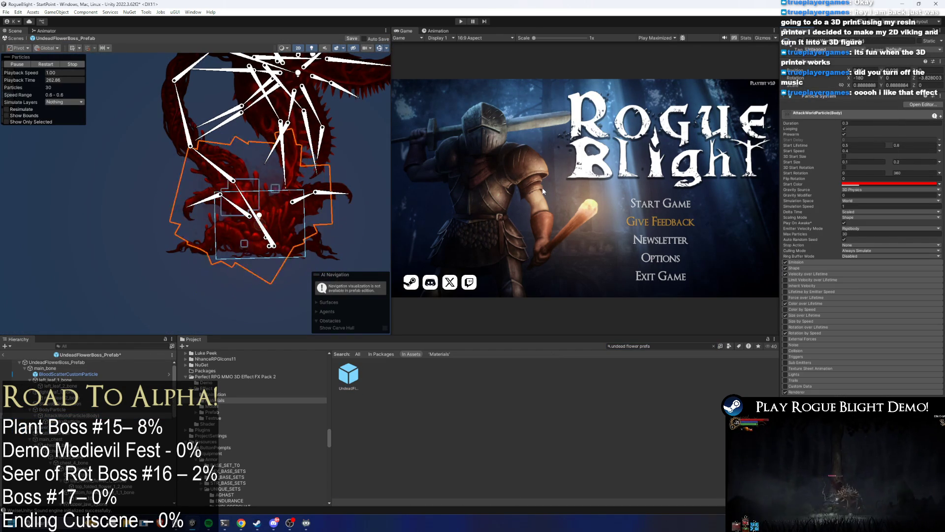
left_click(463, 21)
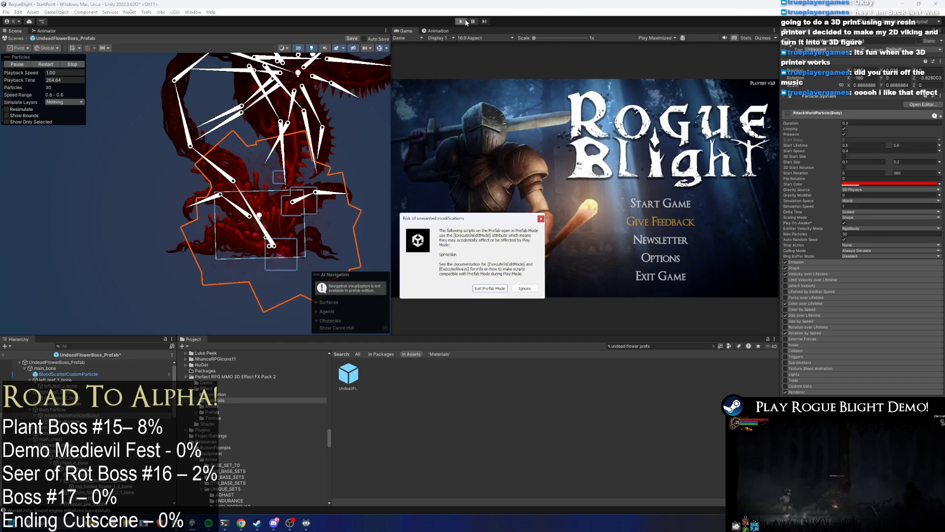
- Dismiss the prefab warning and load a save from the title menu
key("Escape")
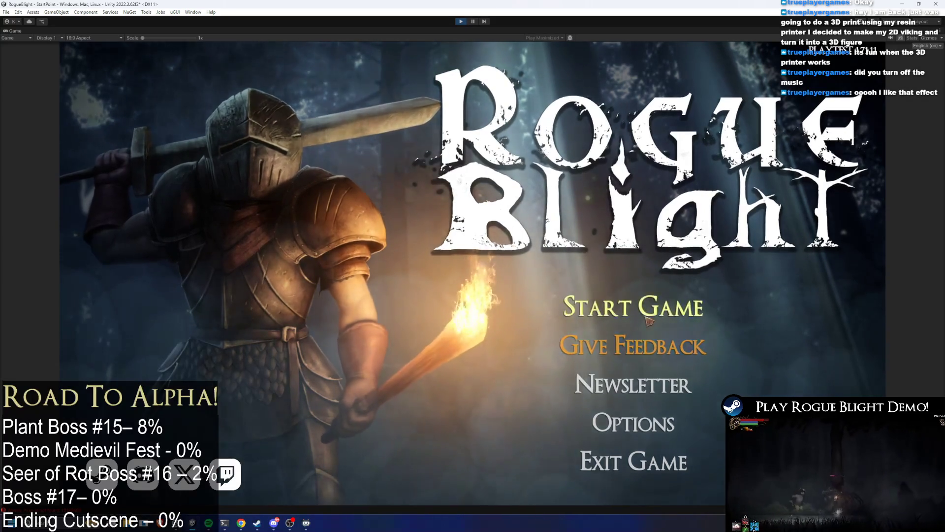
left_click(680, 307)
left_click(683, 320)
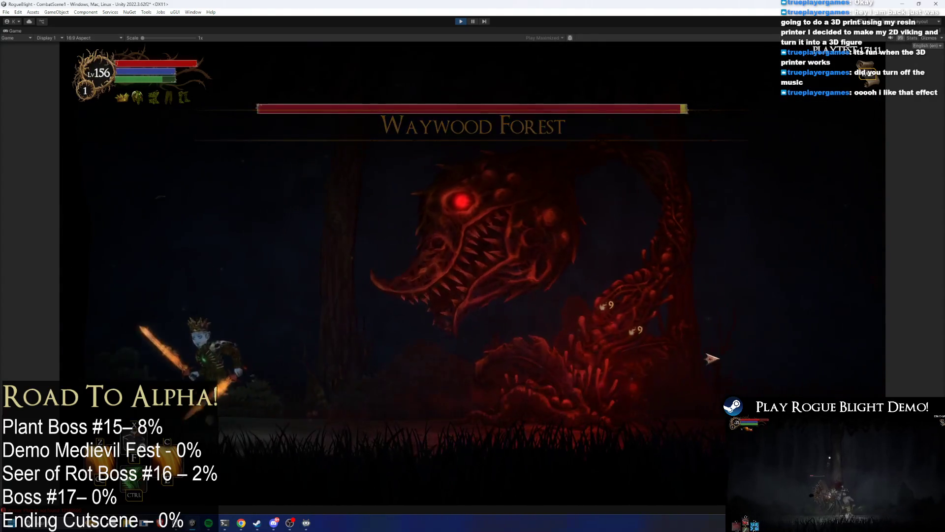
- Fight the plant boss, moving left and right and slashing, then stop the playtest
key("d")
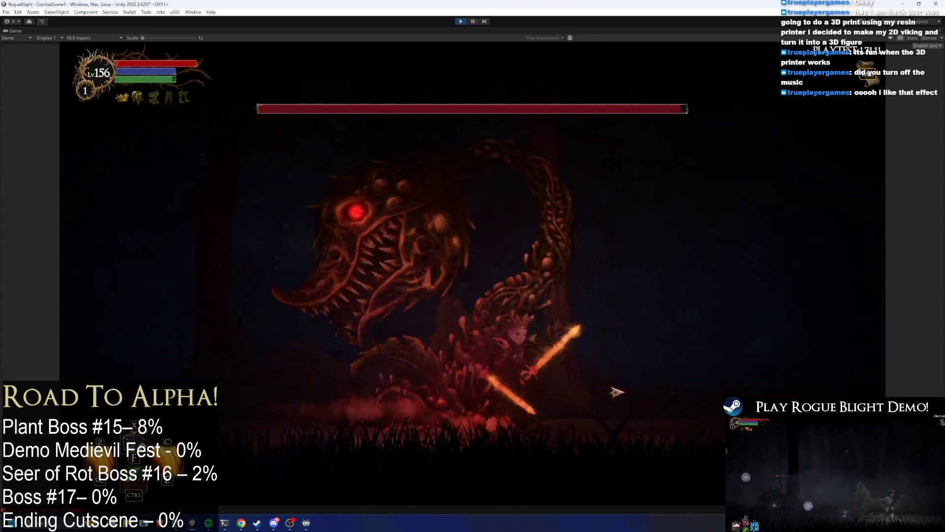
key("a")
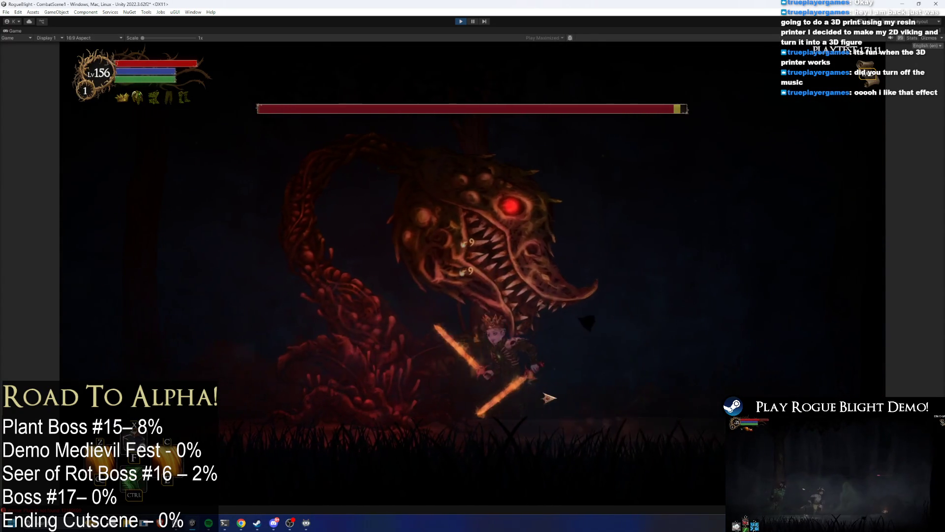
key("a")
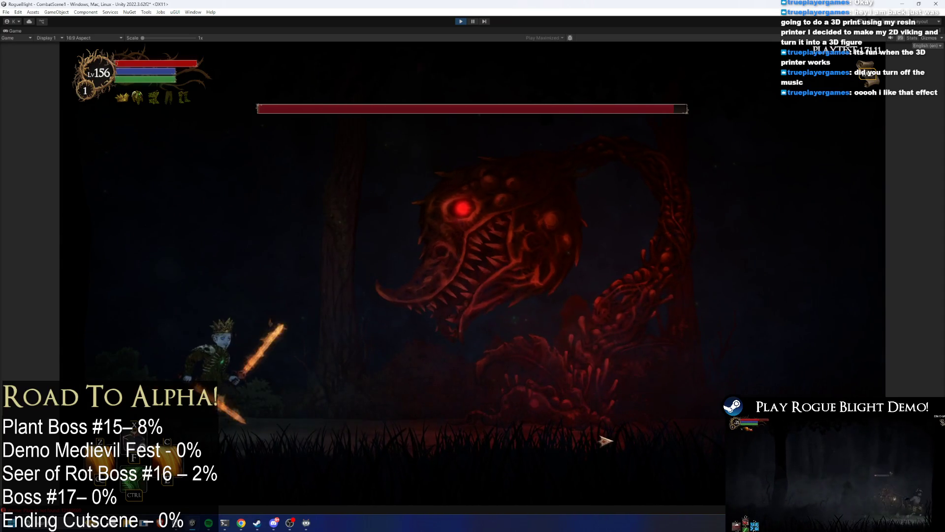
key("d")
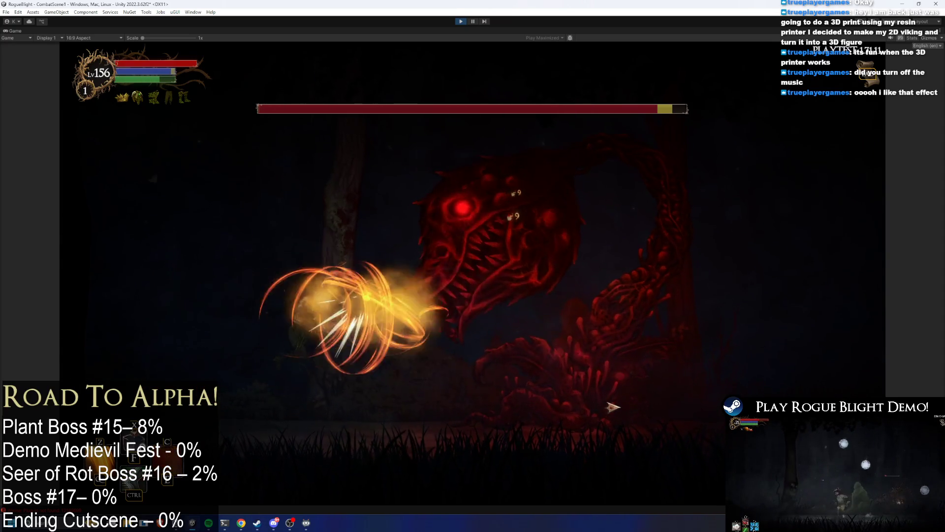
key("d")
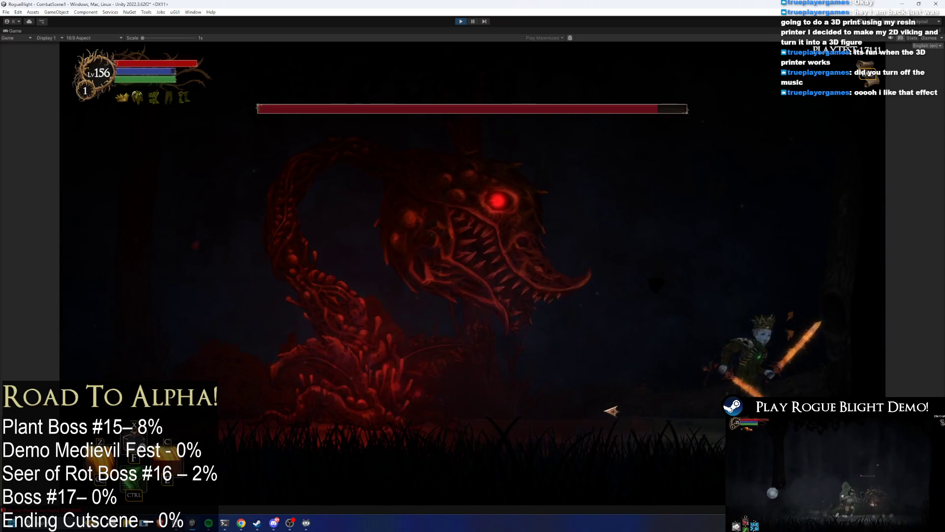
key("a")
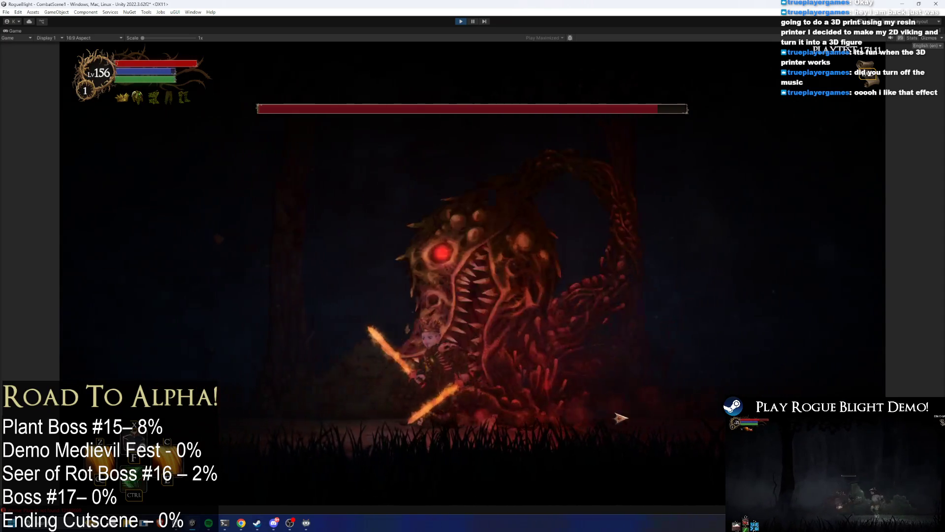
key("a")
key("d")
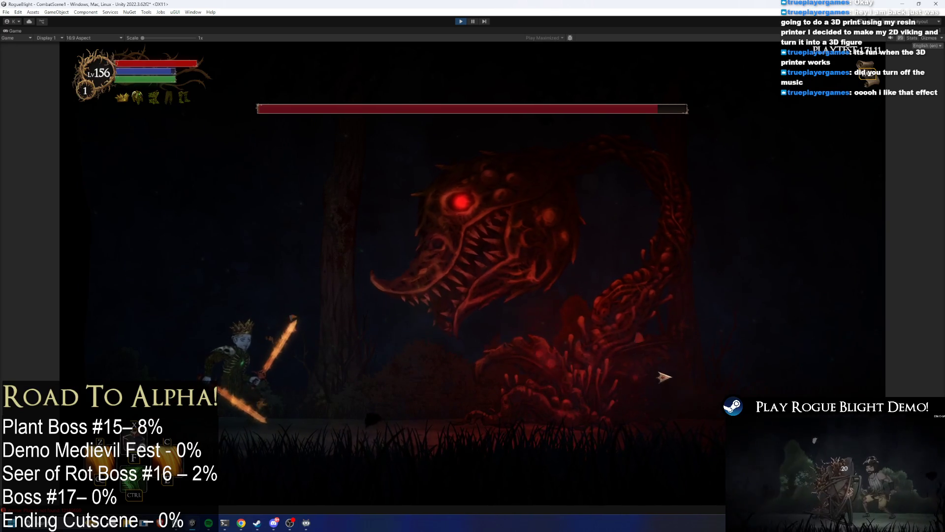
key("d")
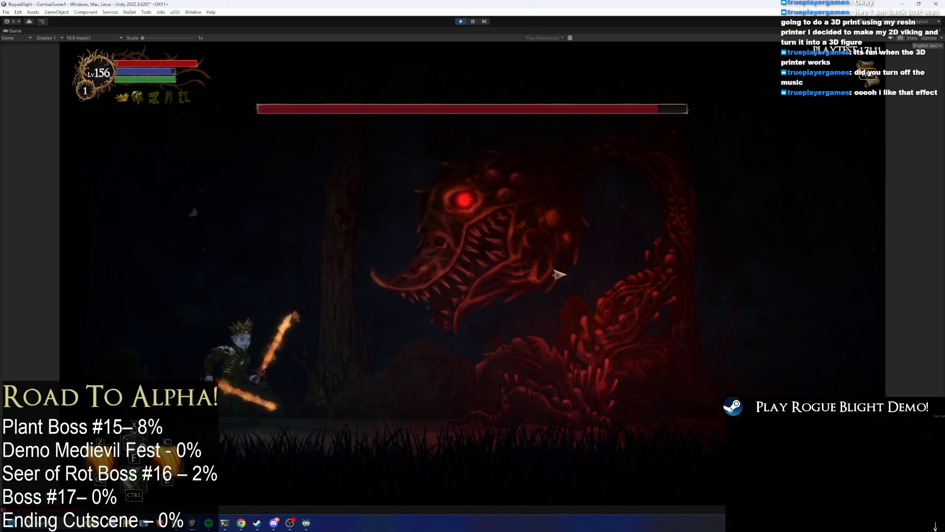
key("d")
key("x")
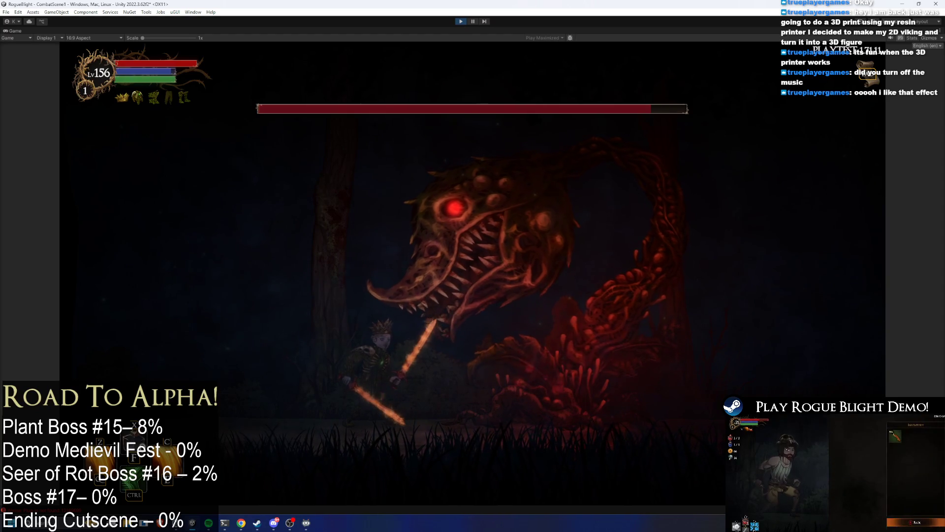
left_click(460, 21)
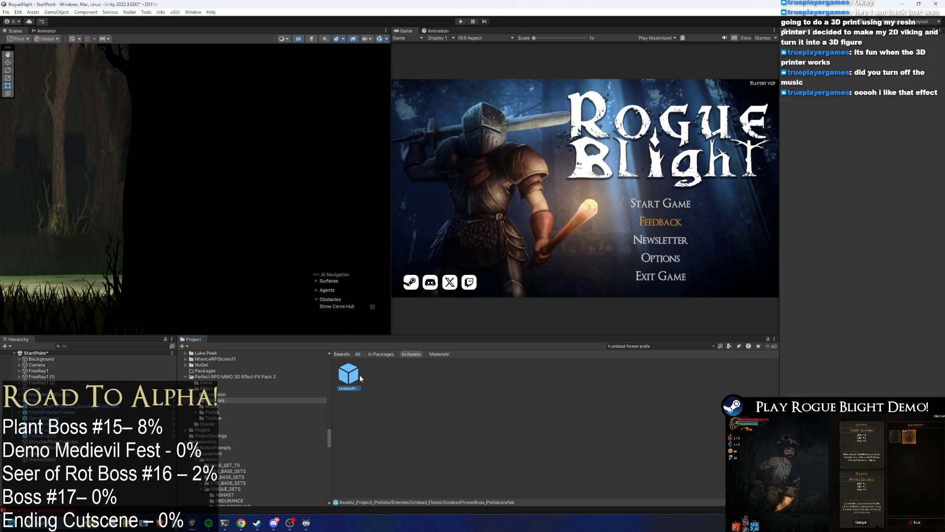
- Open the UndeadFlowerBoss prefab and select AttackWorldParticle(Body) together with SparkyParticle
double_click(360, 377)
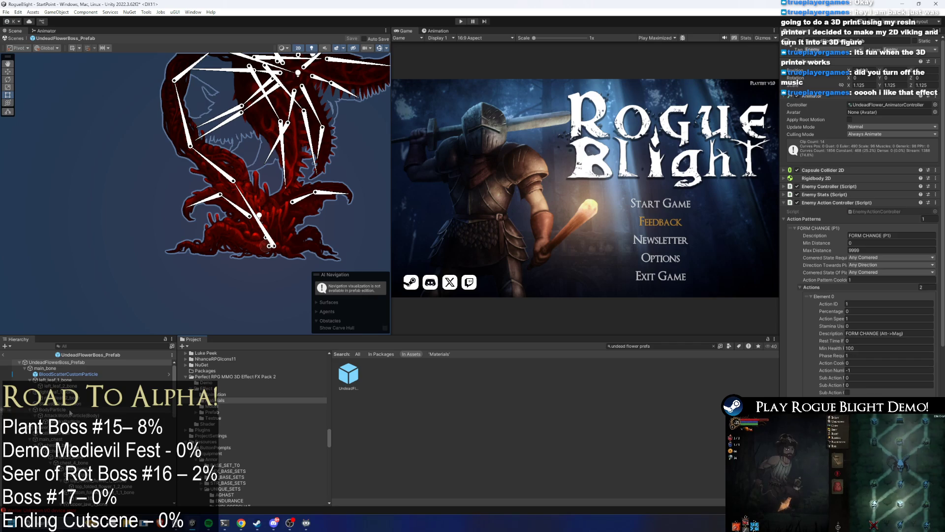
left_click(85, 409)
left_click(103, 415)
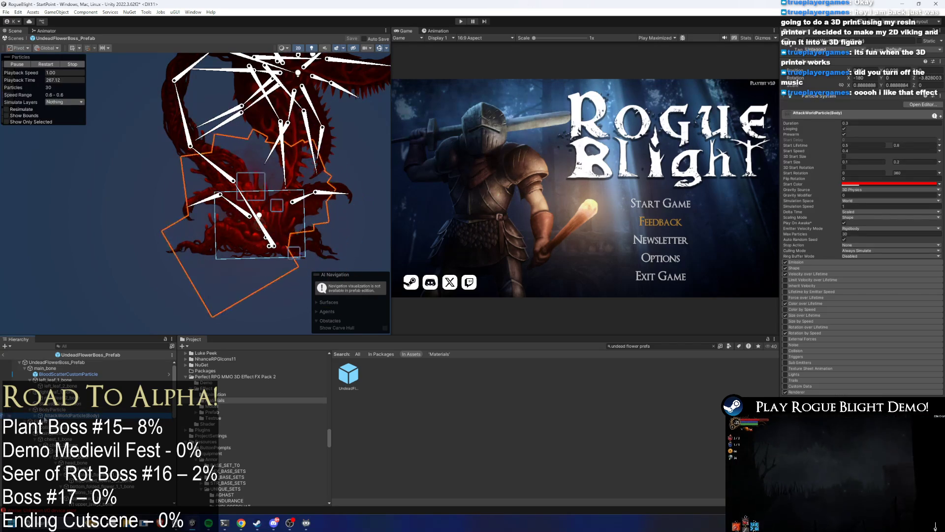
left_click(103, 363)
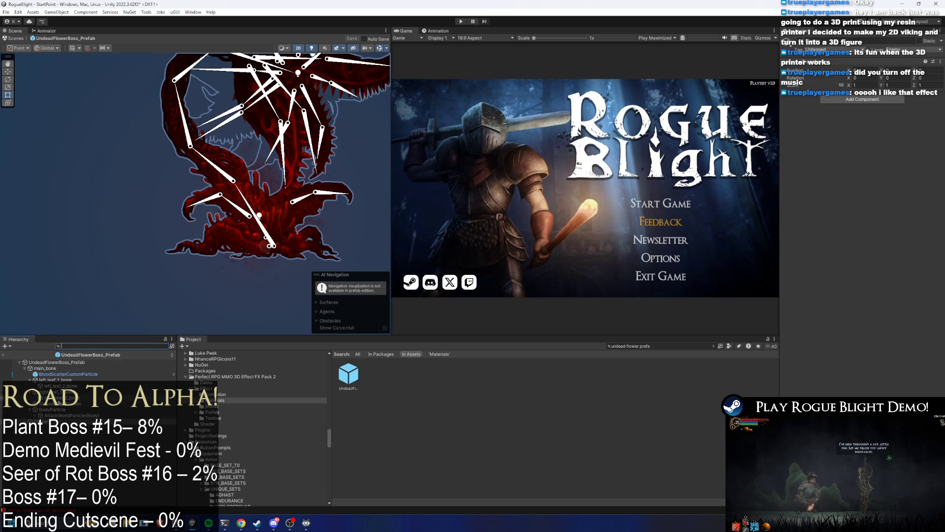
left_click(64, 415)
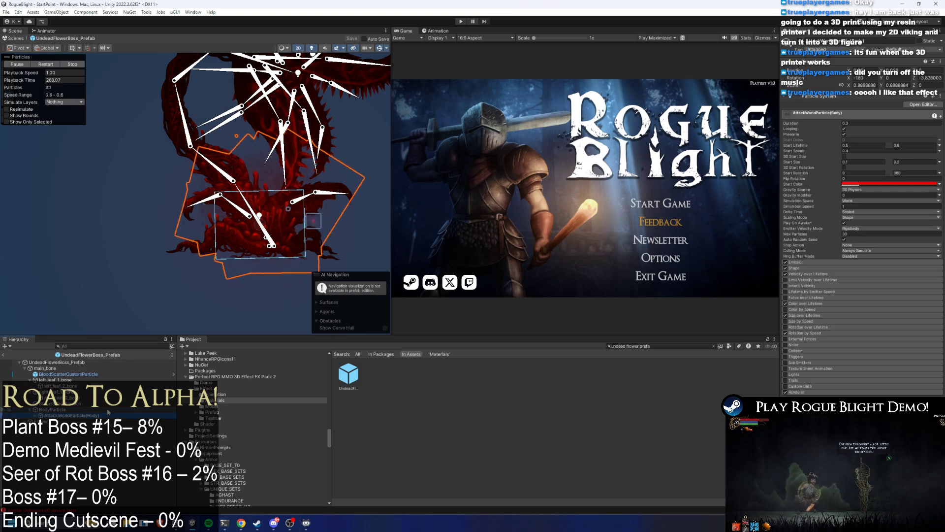
key("Down")
left_click(110, 413, "shift")
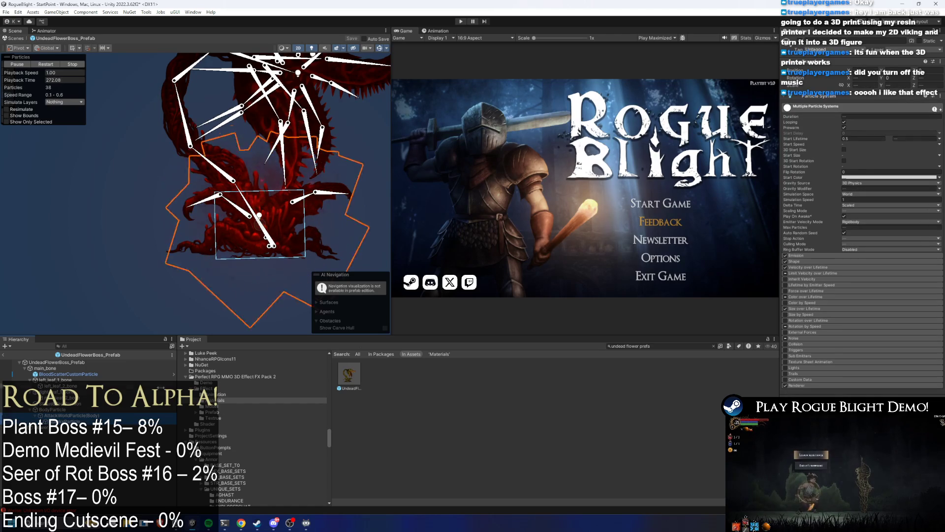
- Try a blue Start Color, undo back to red, and show the FX Pack 2 Materials folder
left_click(869, 184)
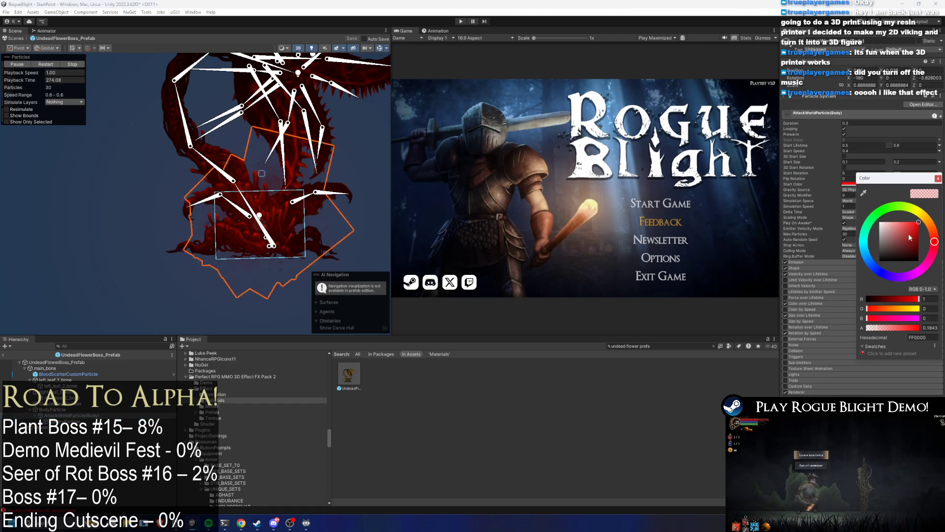
left_click(872, 262)
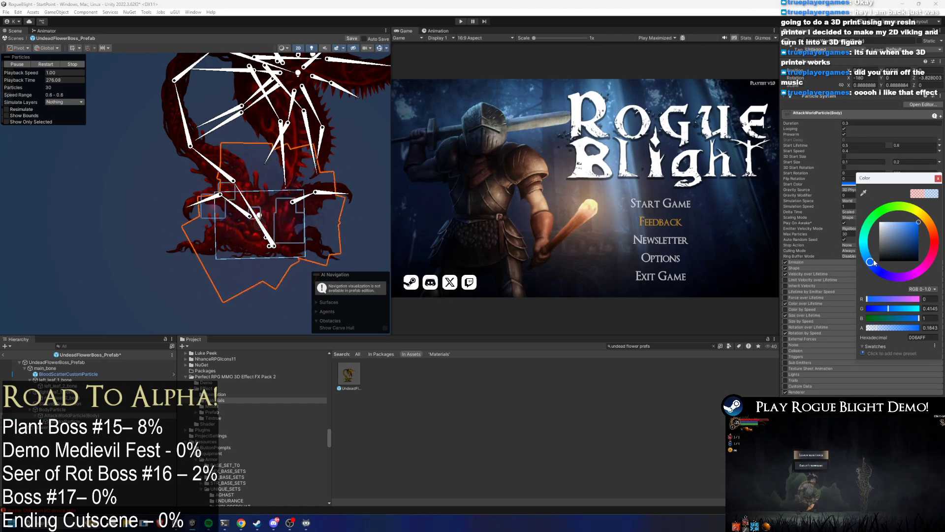
key("Return")
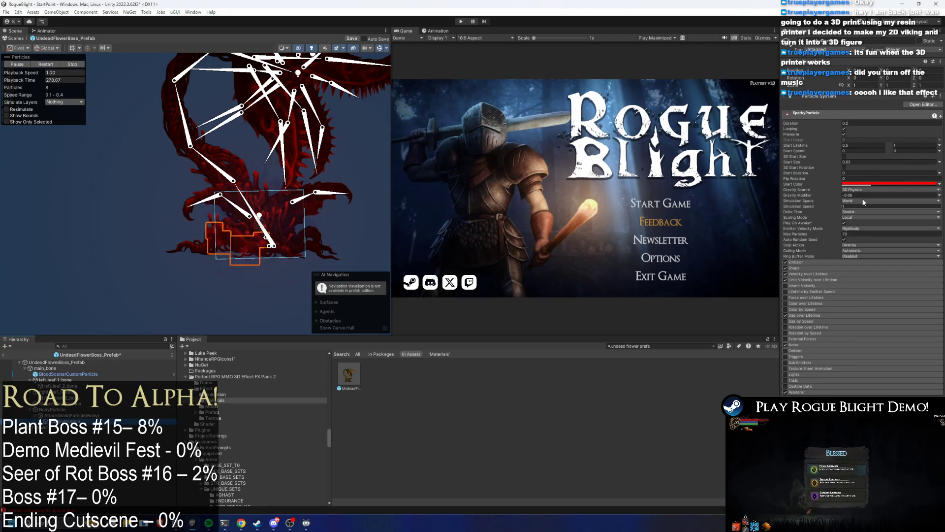
left_click(864, 184)
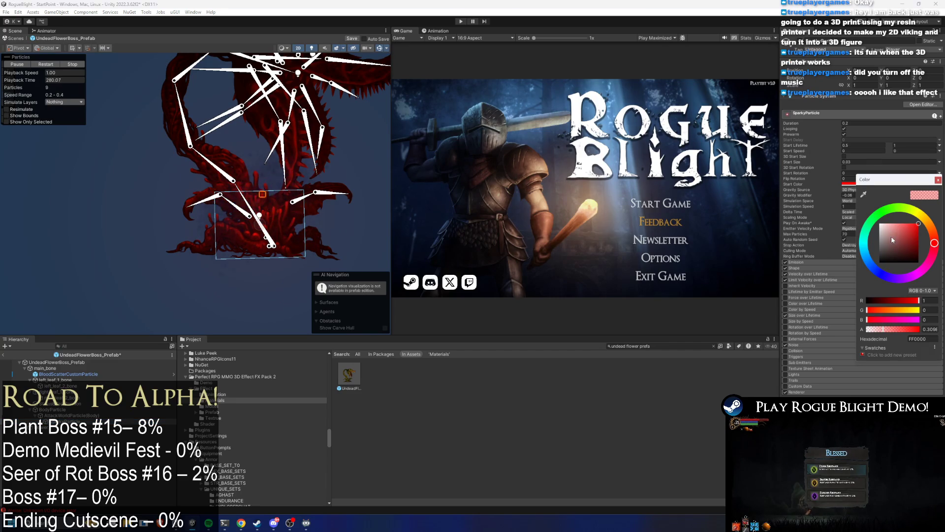
left_click(873, 266)
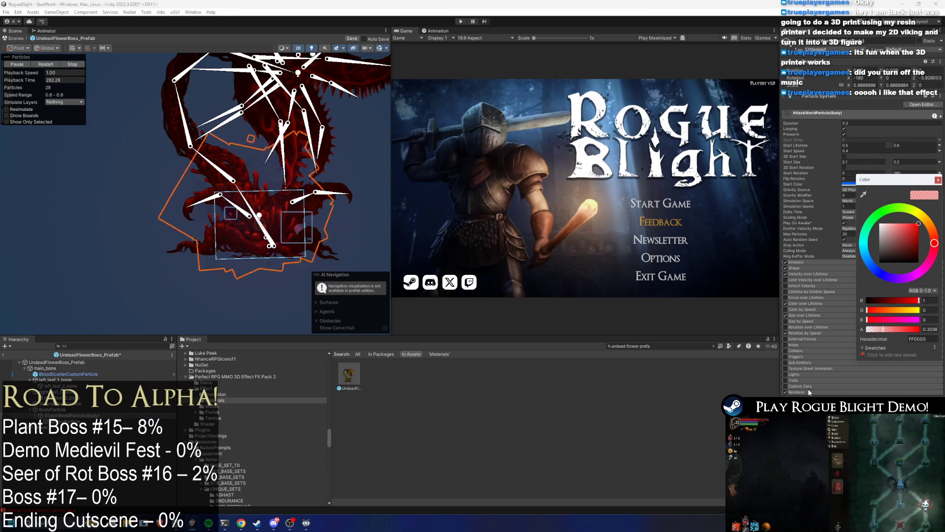
key("ctrl+z")
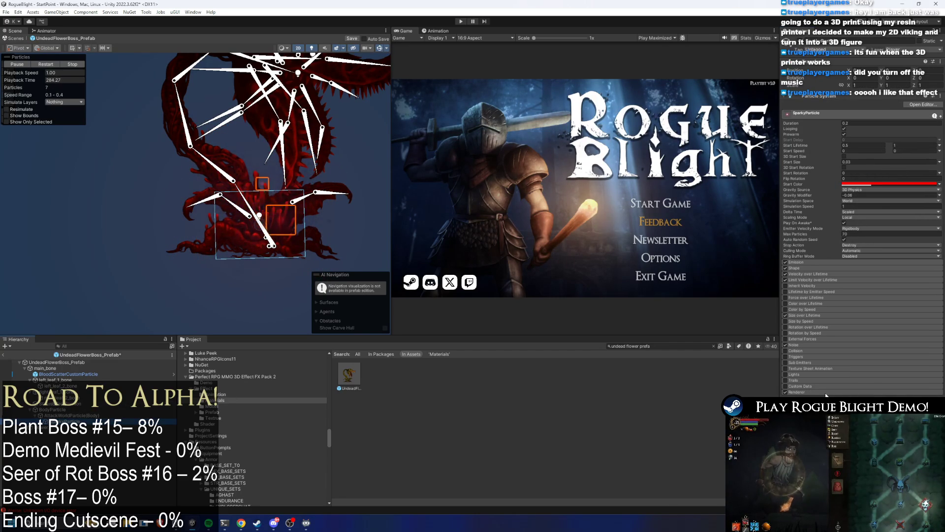
left_click(713, 346)
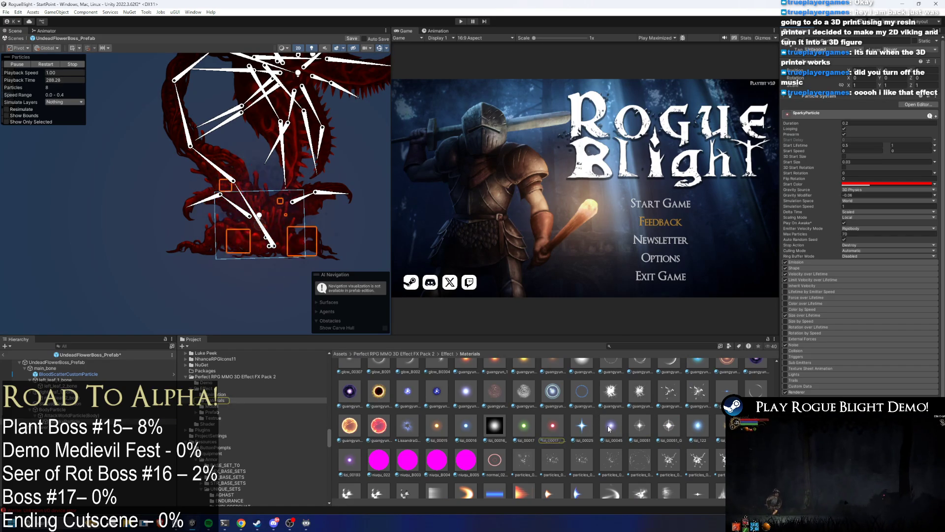
- Give SparkyParticle's Renderer the lizi_00016 material, found by searching 'zi'
scroll(612, 427, "down", 6)
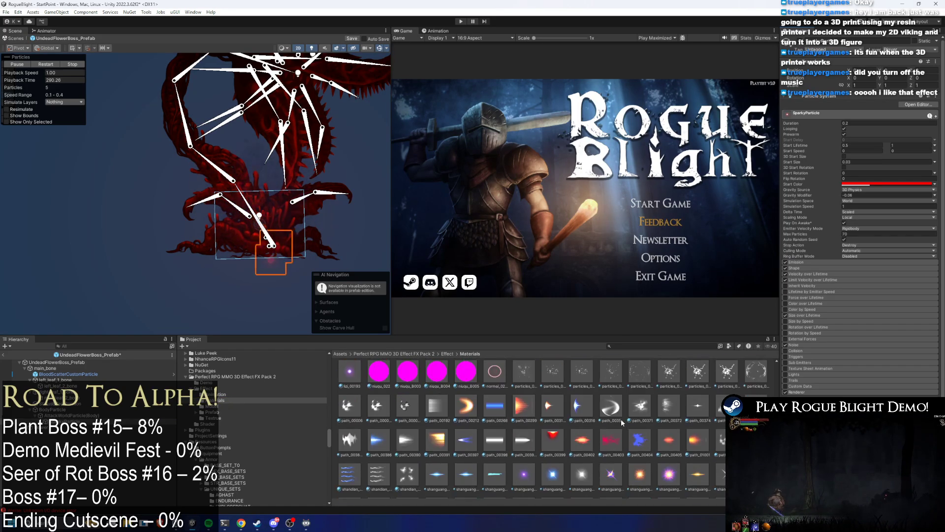
scroll(628, 424, "down", 2)
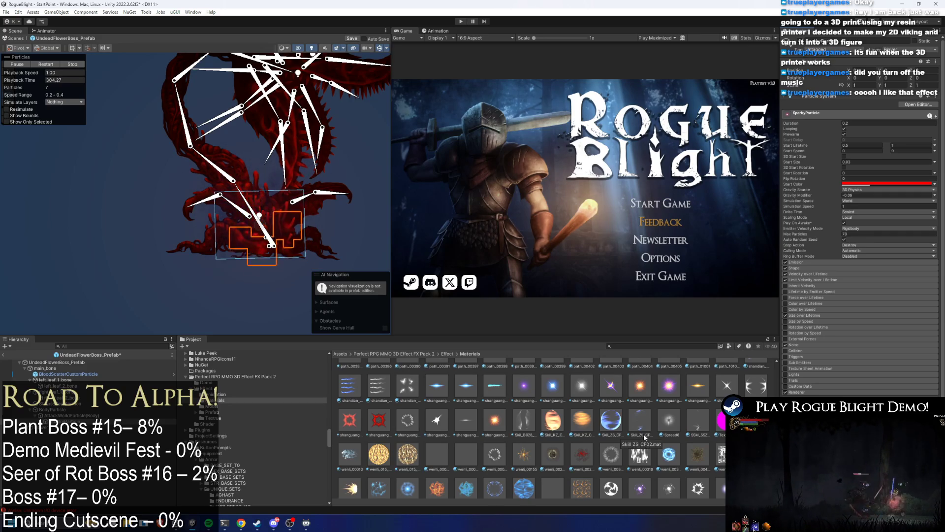
scroll(689, 439, "up", 5)
scroll(687, 438, "down", 3)
scroll(689, 438, "up", 5)
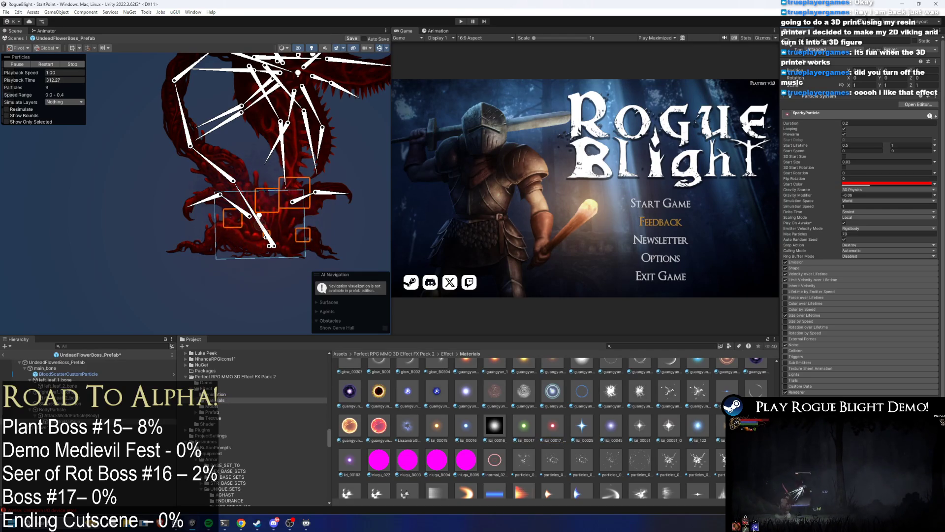
left_click(934, 414)
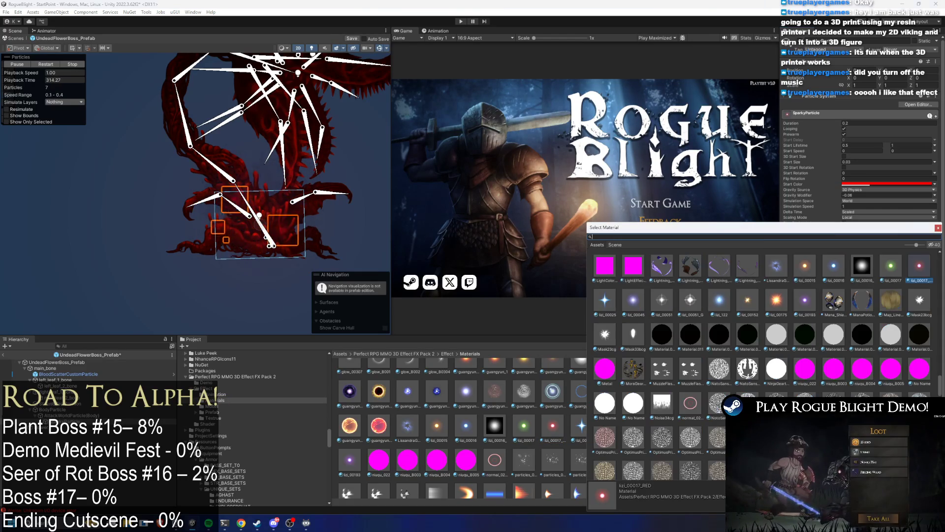
type("lizi")
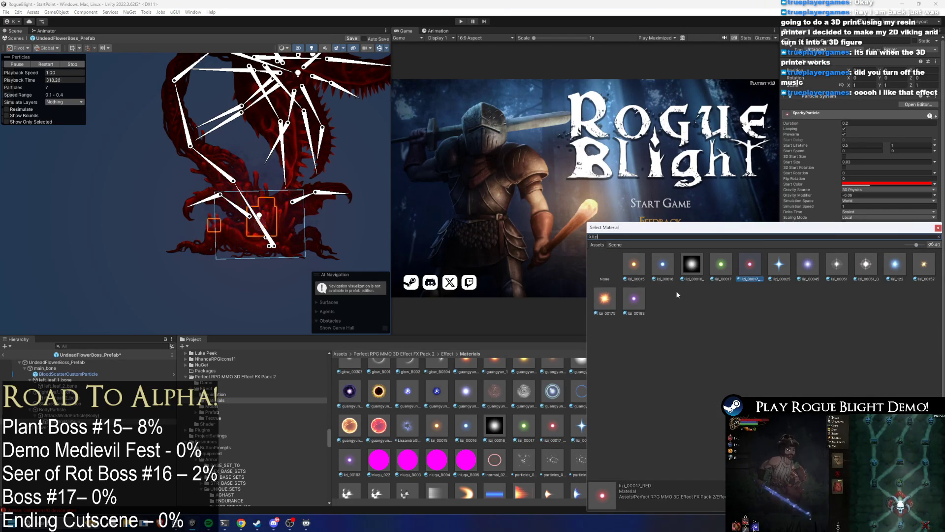
left_click(670, 267)
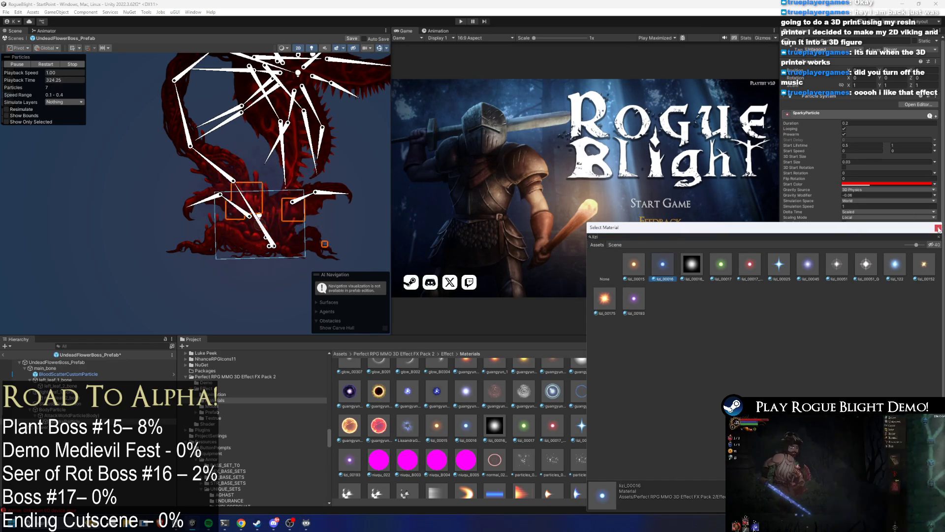
- Close the material picker and select AttackWorldParticle(Body) (1), then AttackWorldParticle(Body)
key("Escape")
left_click(74, 426)
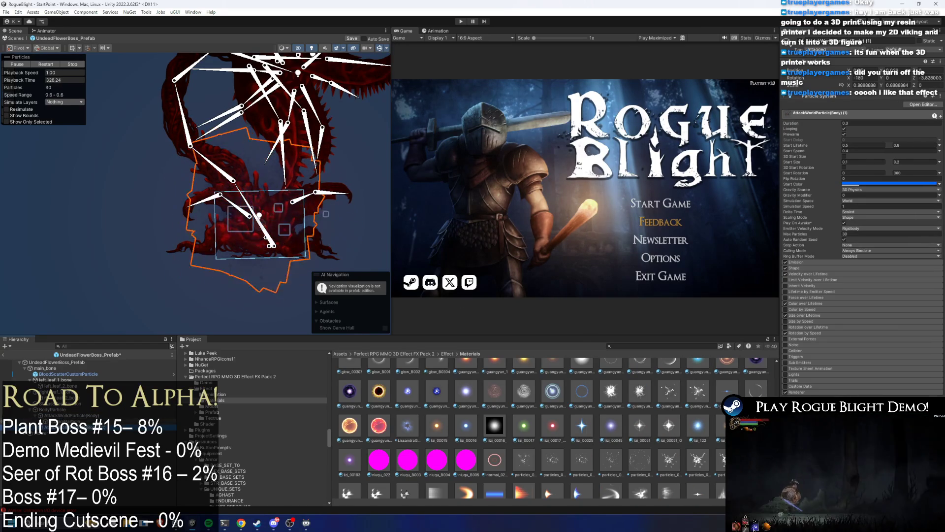
key("Up")
key("Up")
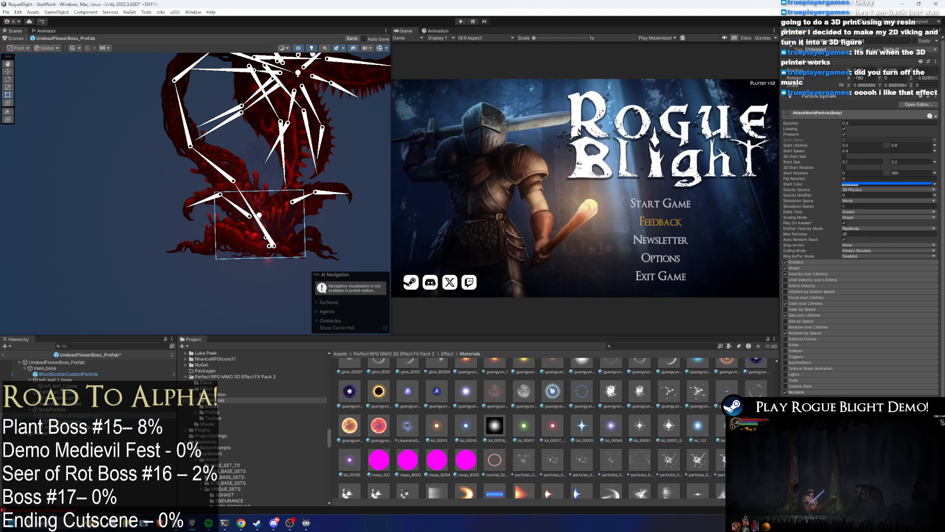
- Step through AttackWorldParticle(Body) and MagicWorldParticle(Body), undoing an accidental rename
key("Down")
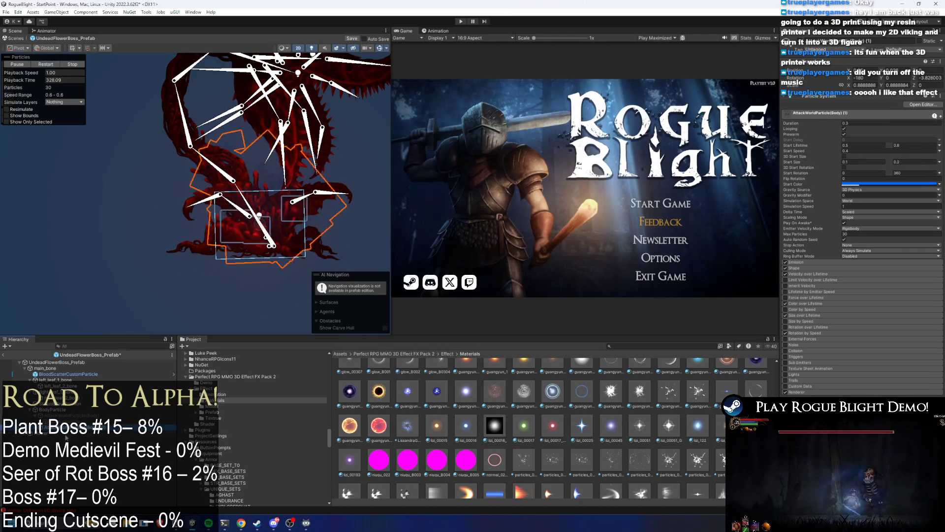
right_click(71, 427)
left_click(123, 158)
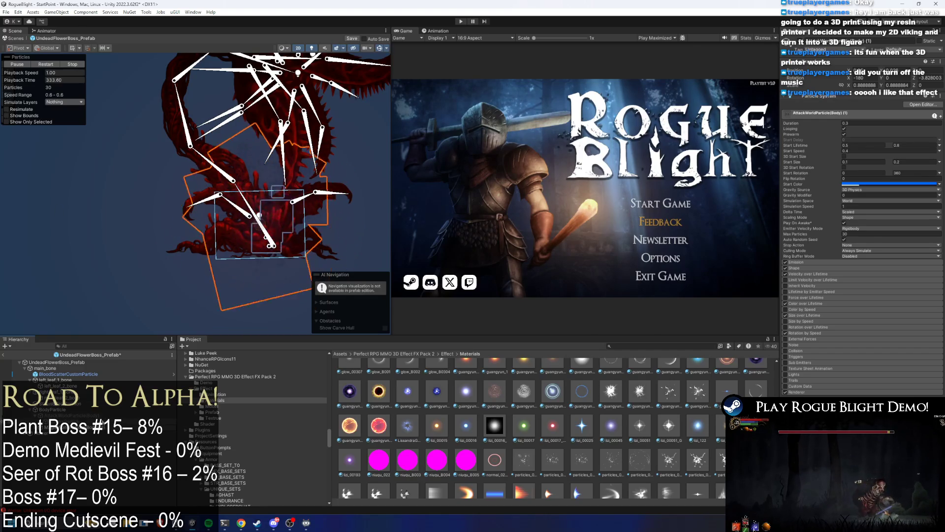
left_click(69, 421)
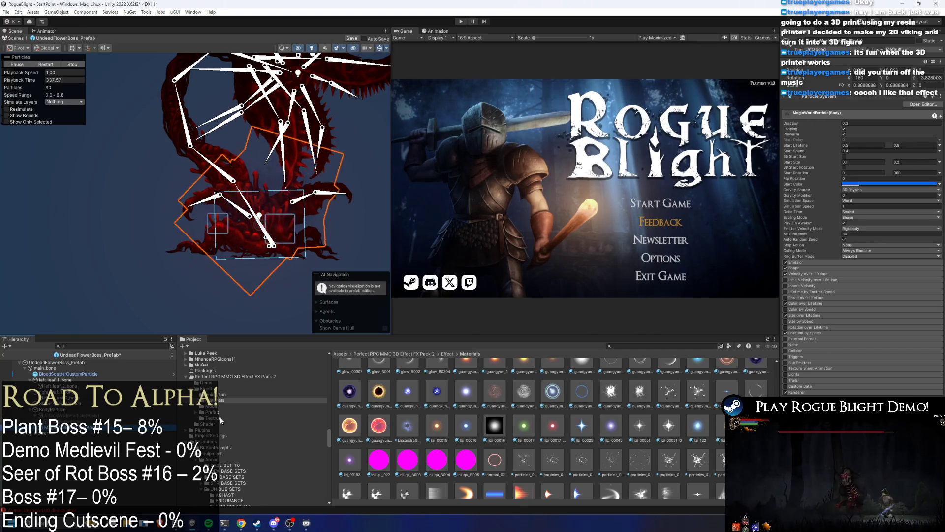
key("ctrl+z")
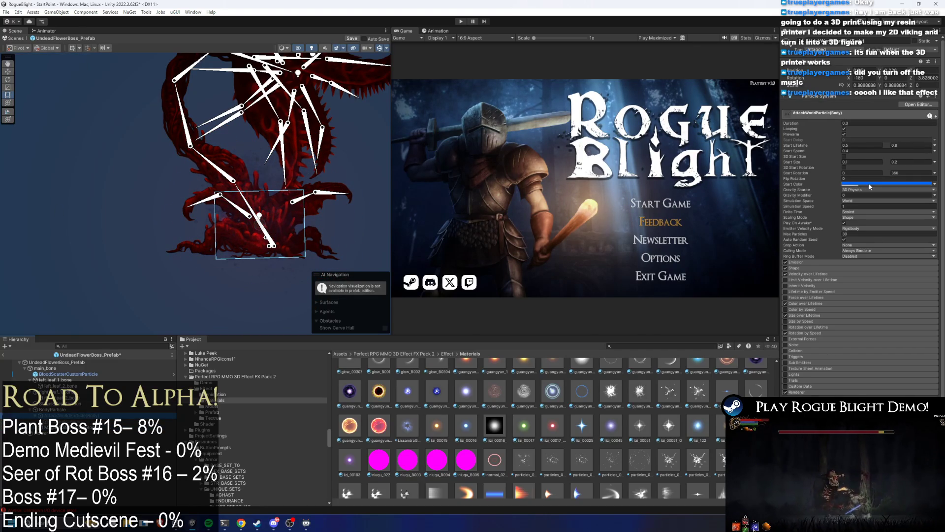
- Briefly check AttackWorldParticle(Body)'s red start colour, then select SparkyParticle
left_click(869, 183)
left_click(935, 244)
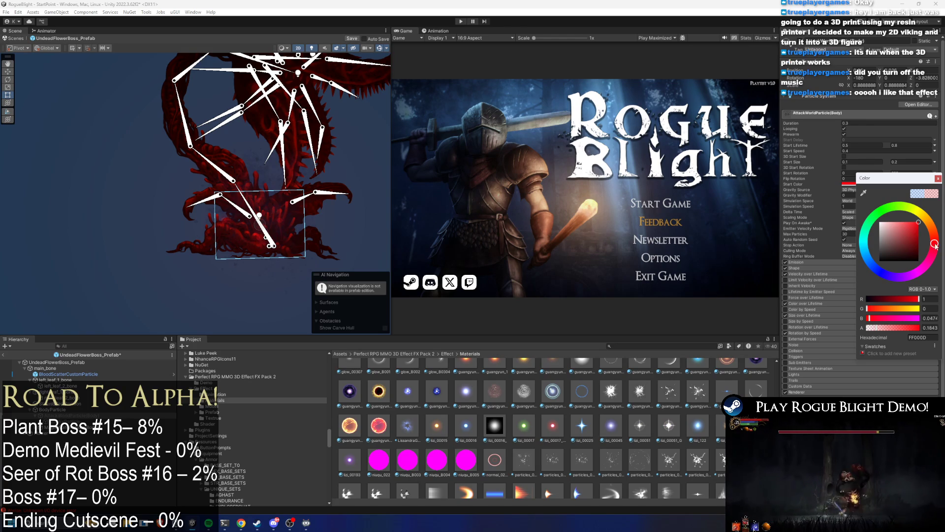
key("ctrl+z")
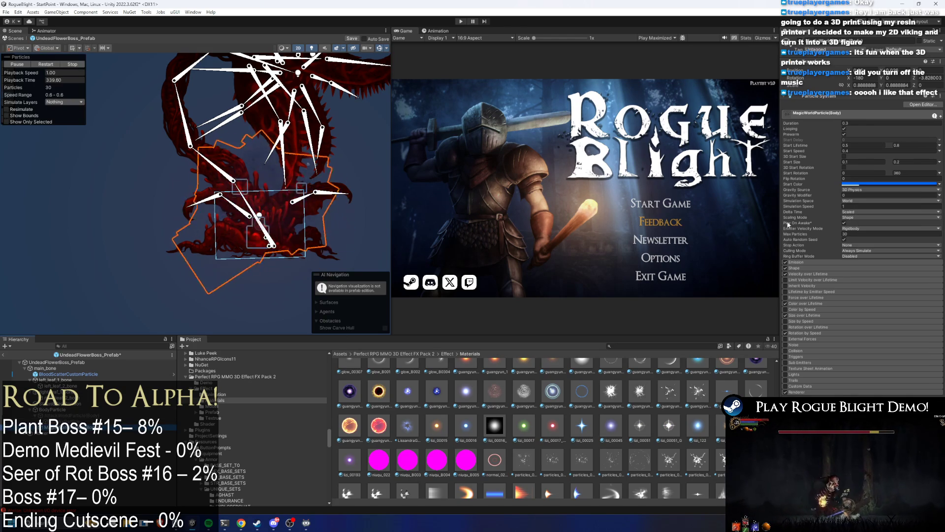
left_click(73, 436)
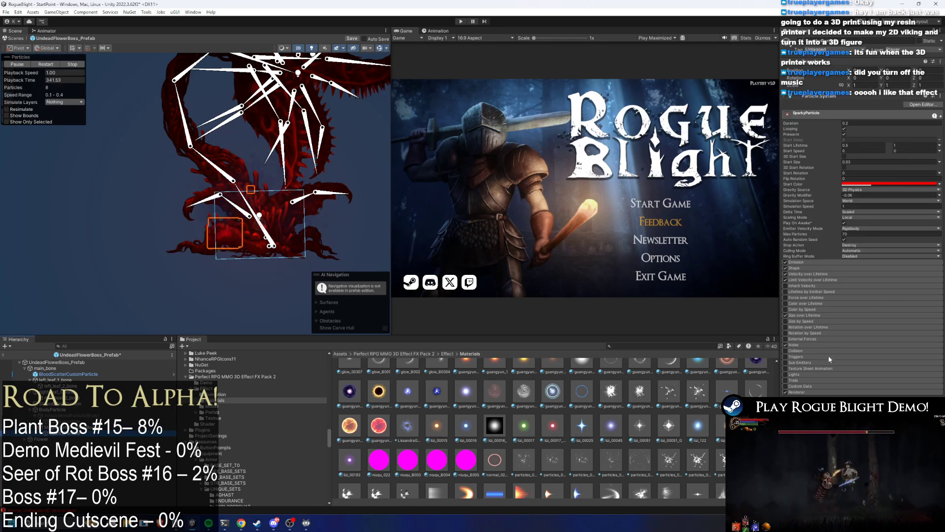
- Make SparkyParticle's start colour light blue 0098FF, then select MagicWorldParticle(Body)
left_click(813, 392)
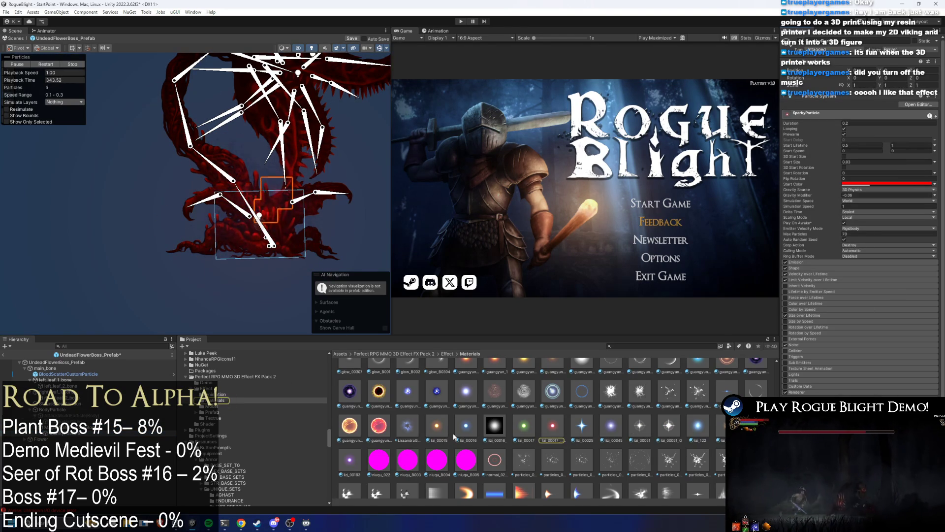
left_click(881, 186)
left_click(877, 267)
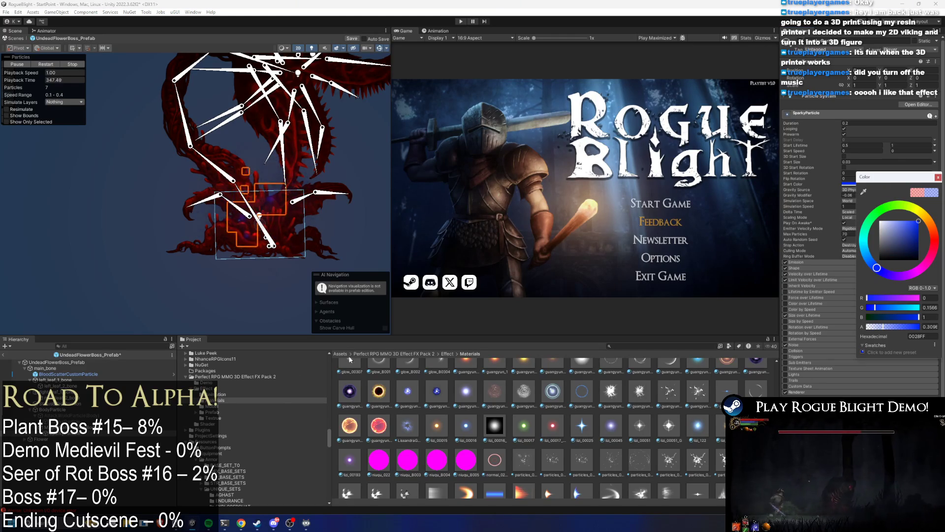
left_click_drag(876, 267, 870, 252)
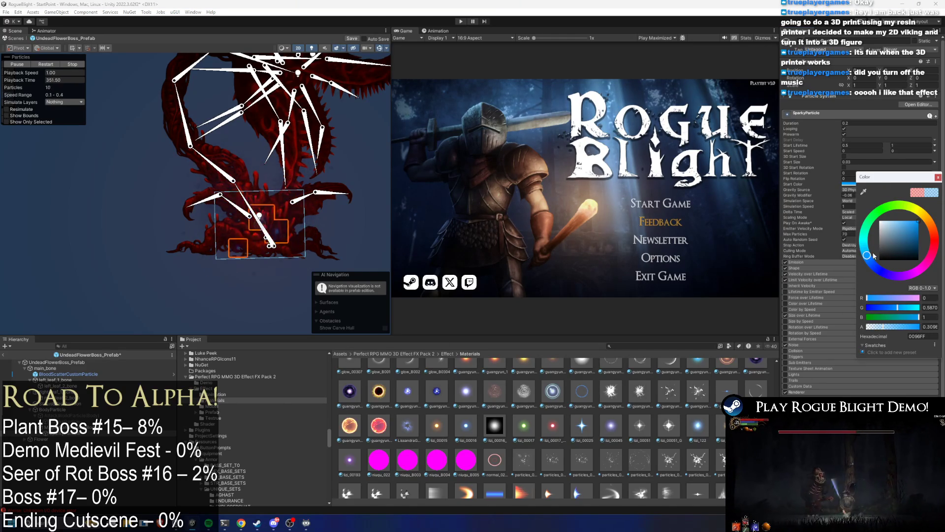
left_click(98, 434)
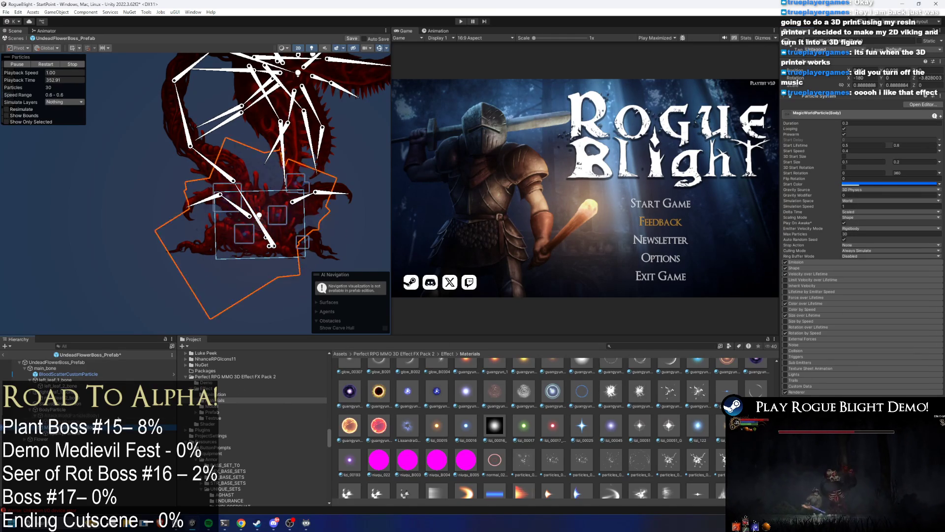
- Lighten MagicWorldParticle(Body)'s start colour to a softer blue
left_click(875, 184)
left_click_drag(900, 228, 908, 223)
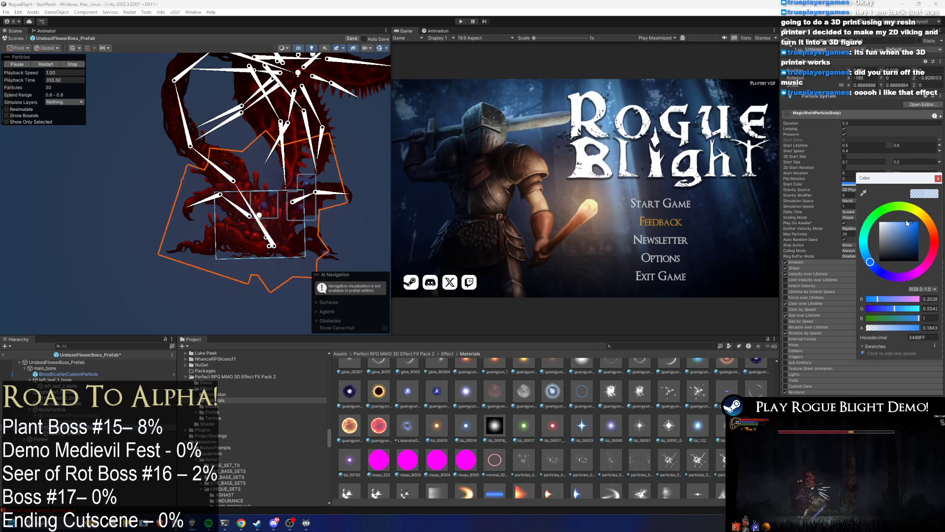
left_click(833, 395)
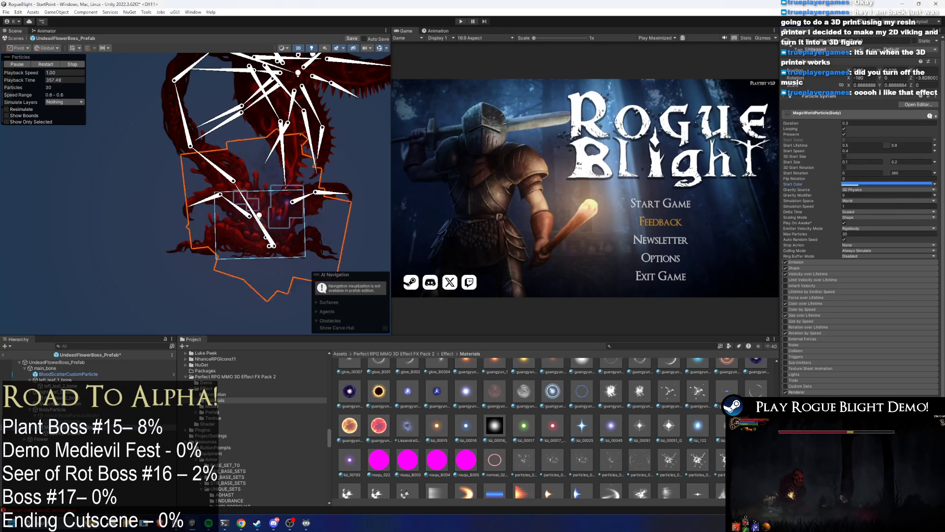
scroll(522, 440, "down", 5)
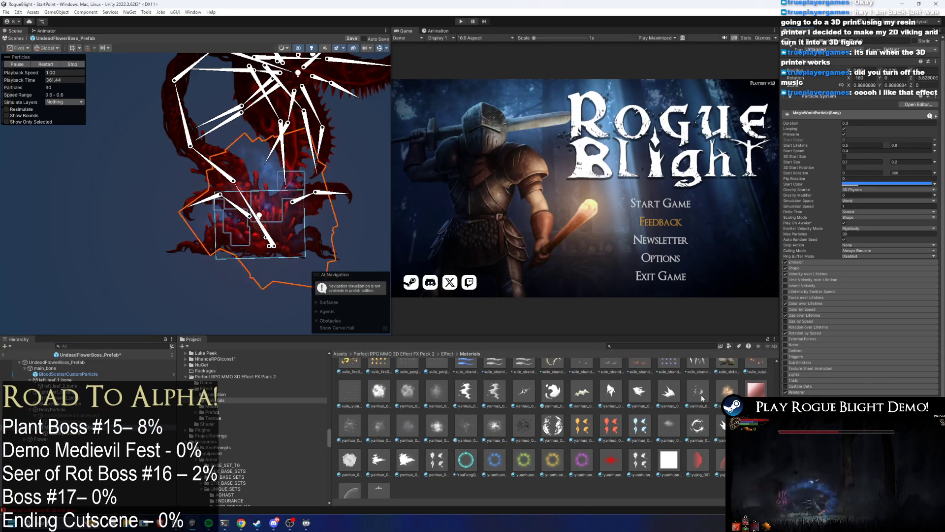
scroll(686, 431, "up", 1)
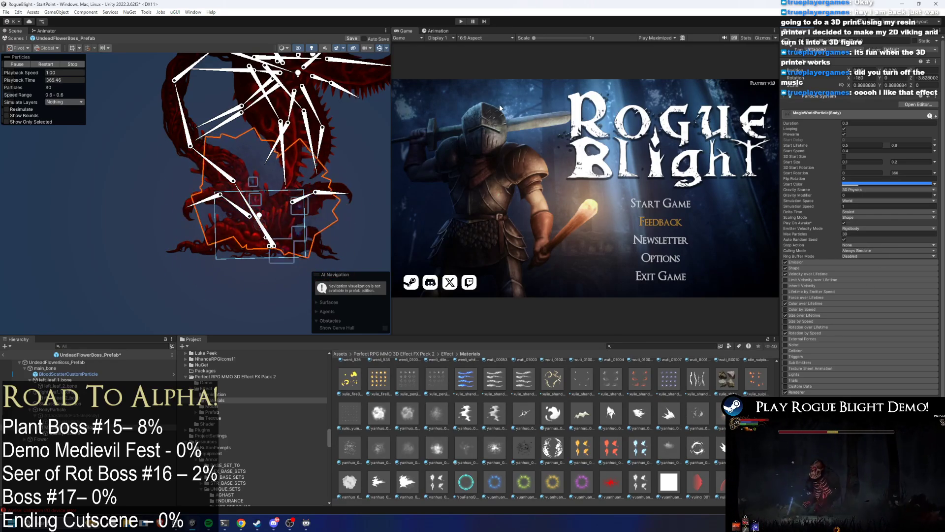
- Lower the start colour's alpha to about 0.24, settling on blue 4D8CE5
left_click(865, 184)
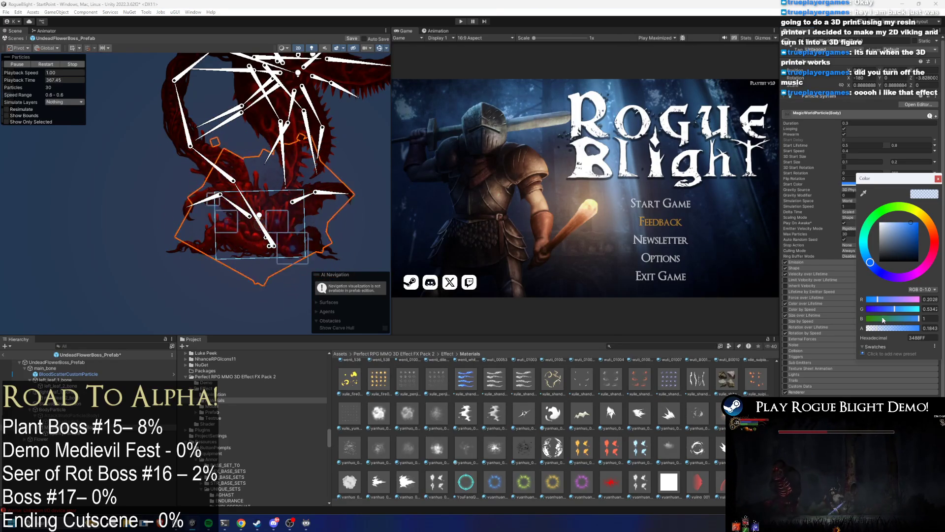
left_click_drag(910, 328, 888, 328)
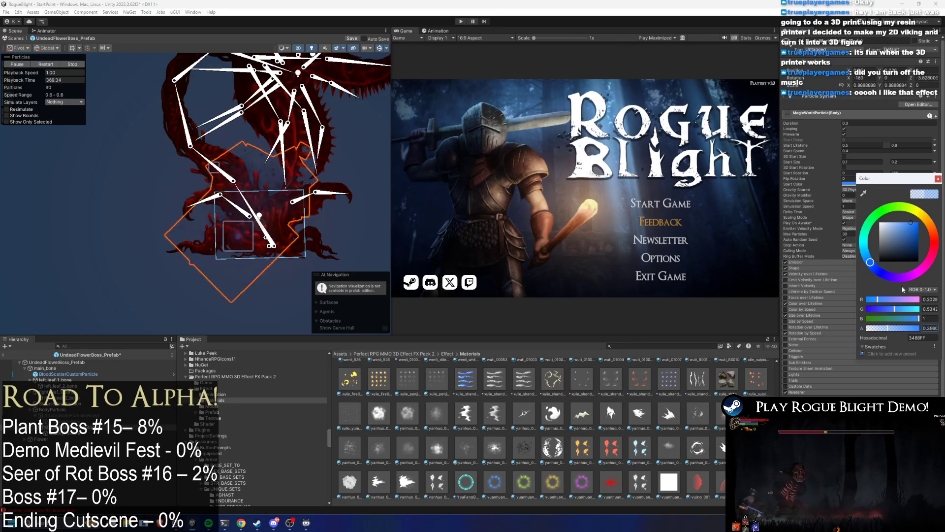
left_click_drag(907, 226, 906, 226)
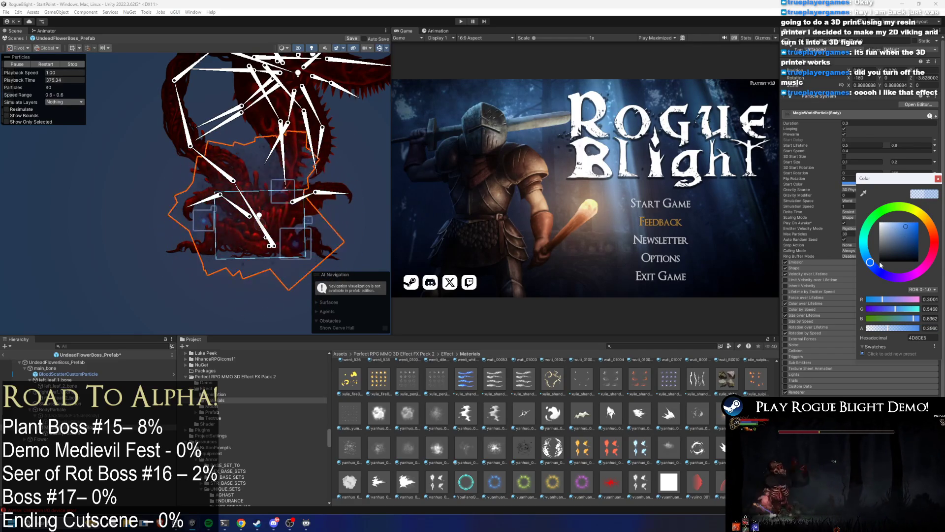
left_click_drag(887, 329, 879, 330)
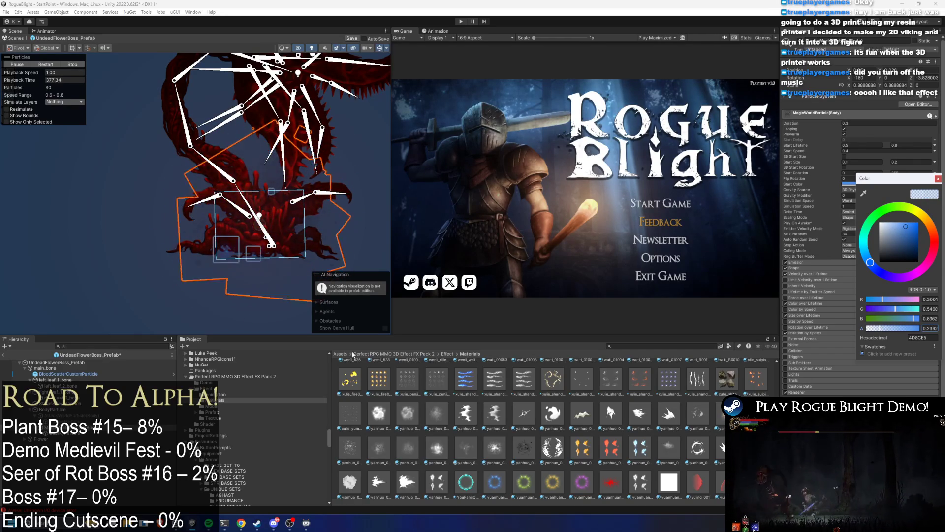
key("Escape")
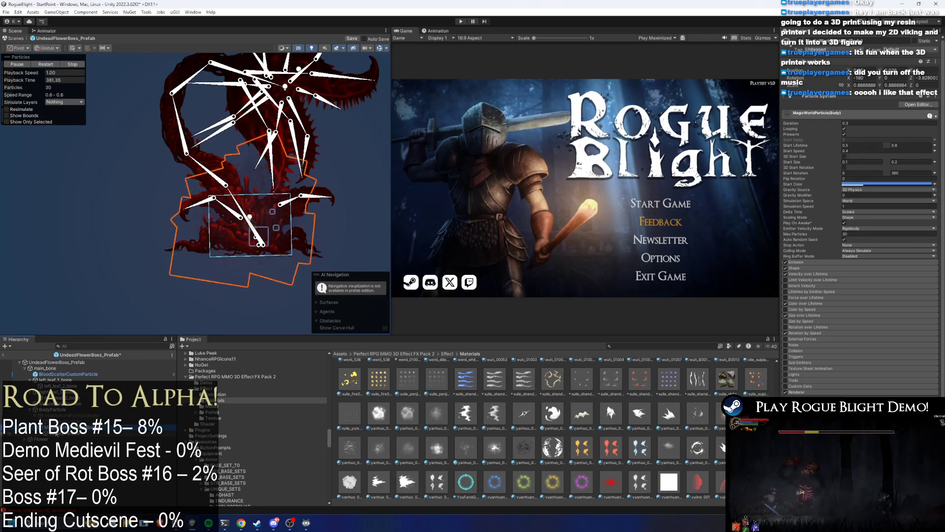
left_click(250, 217)
- Browse main_chest, main_bone and BodyParticle, then frame a lower bone in the Scene view
left_click(258, 244)
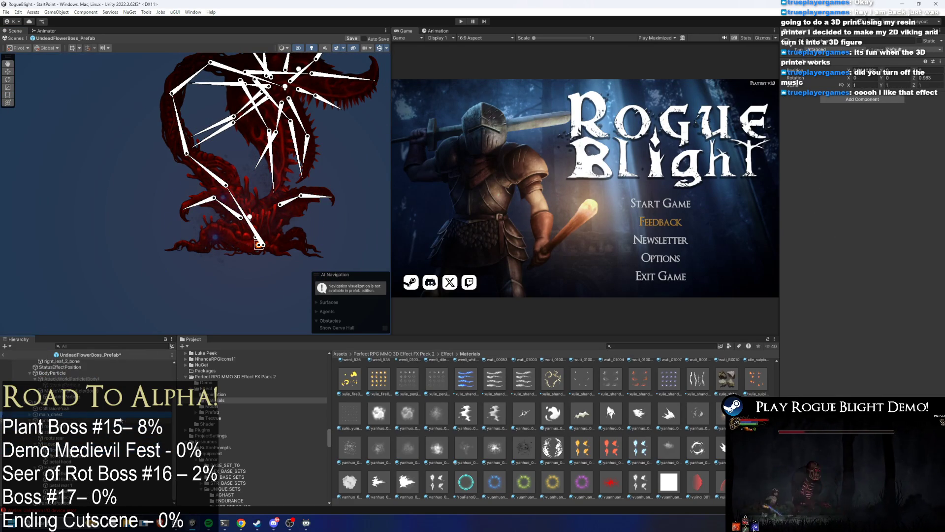
left_click(259, 244)
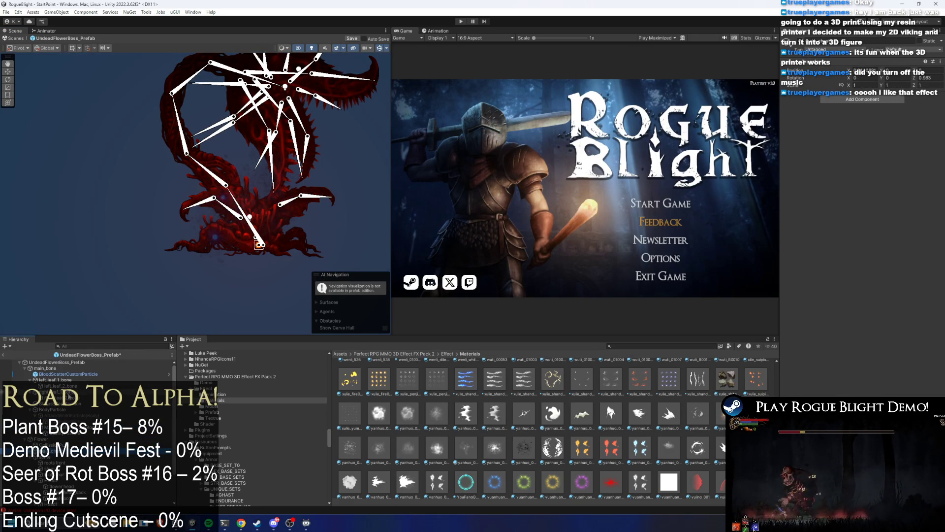
left_click(59, 369)
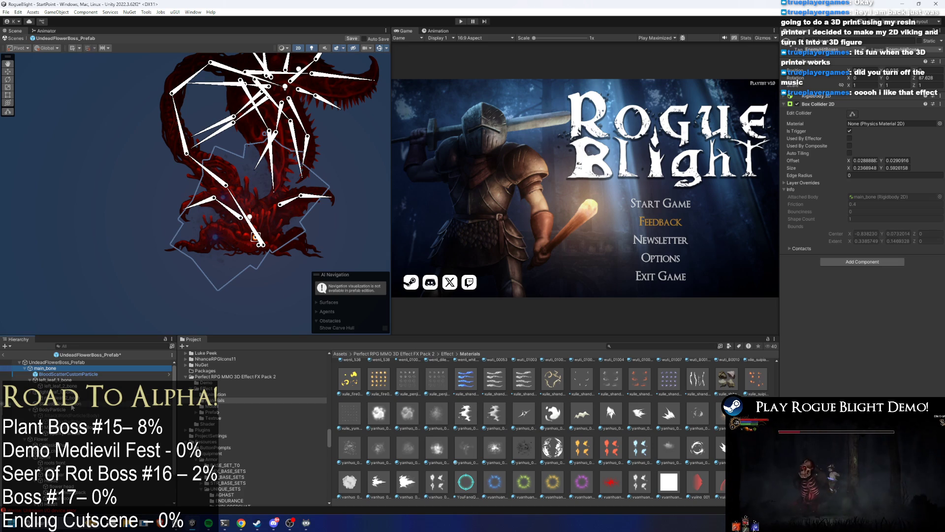
left_click(71, 415)
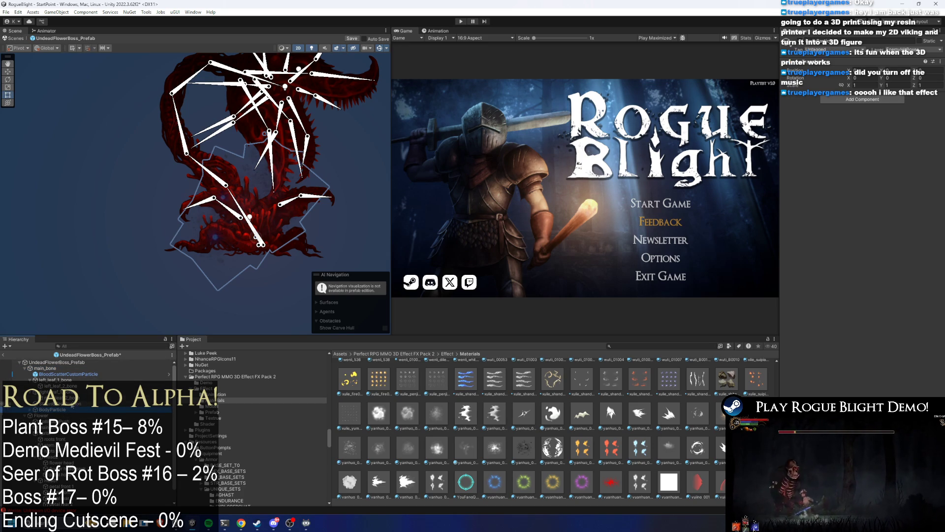
key("Right")
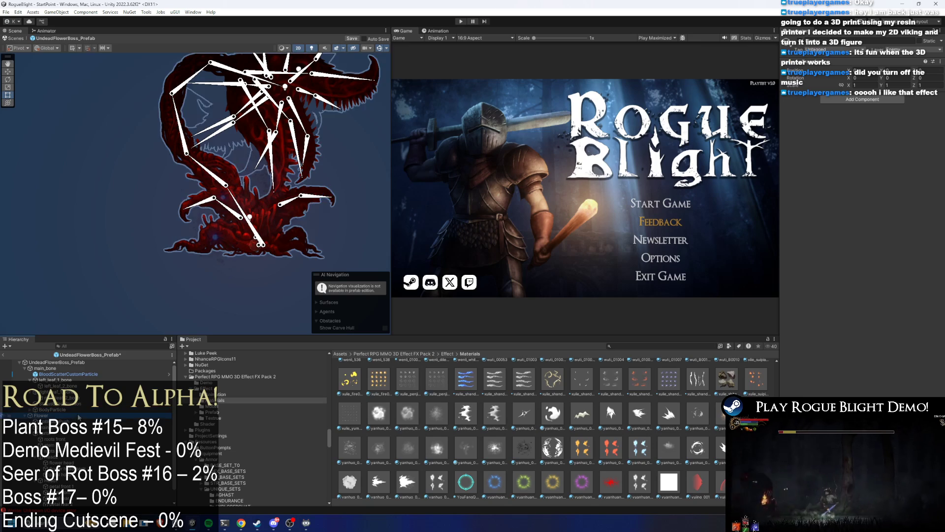
key("Down")
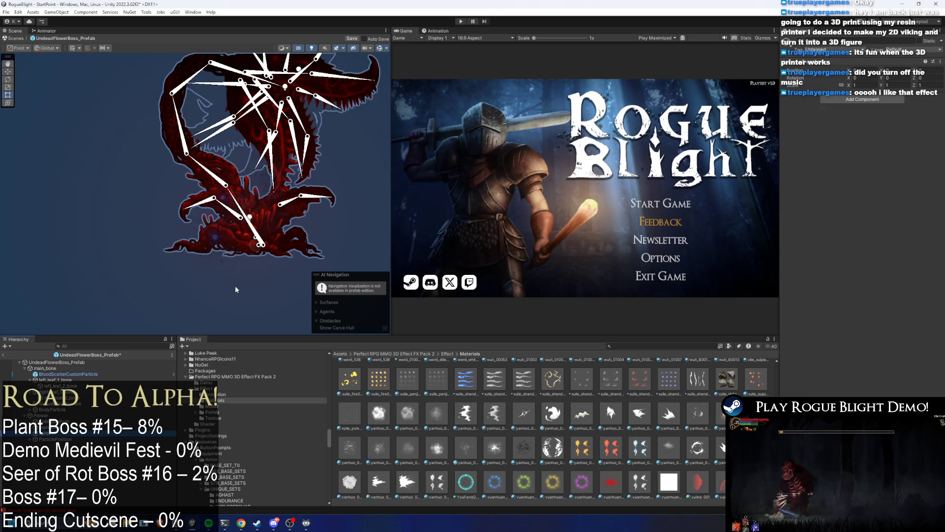
key("Down")
key("f")
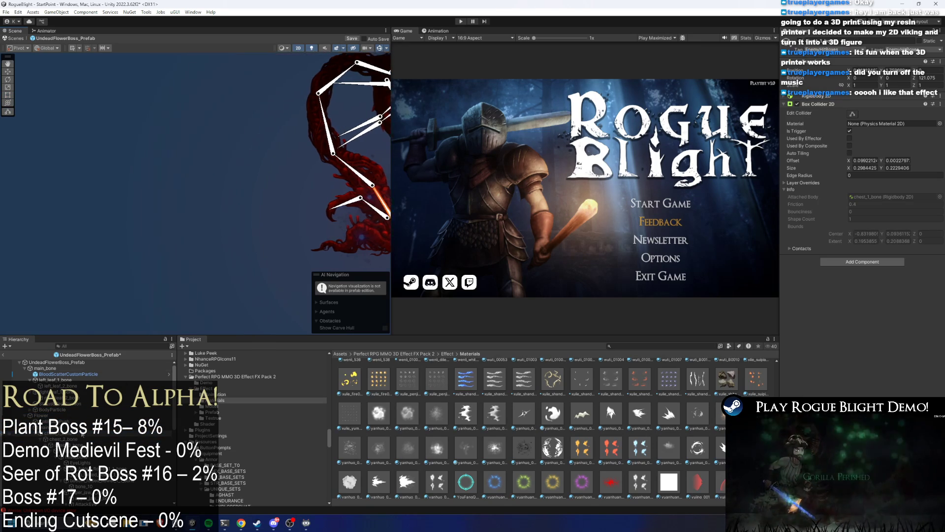
- Inspect BodyLightParent and its Light 2D child, then collapse the child list
key("Down")
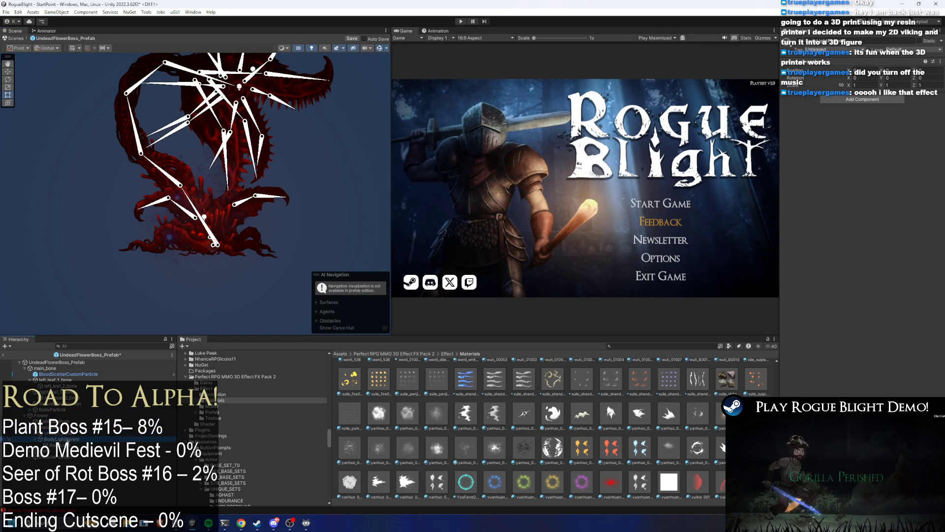
left_click(67, 420)
left_click(68, 415)
left_click(73, 417)
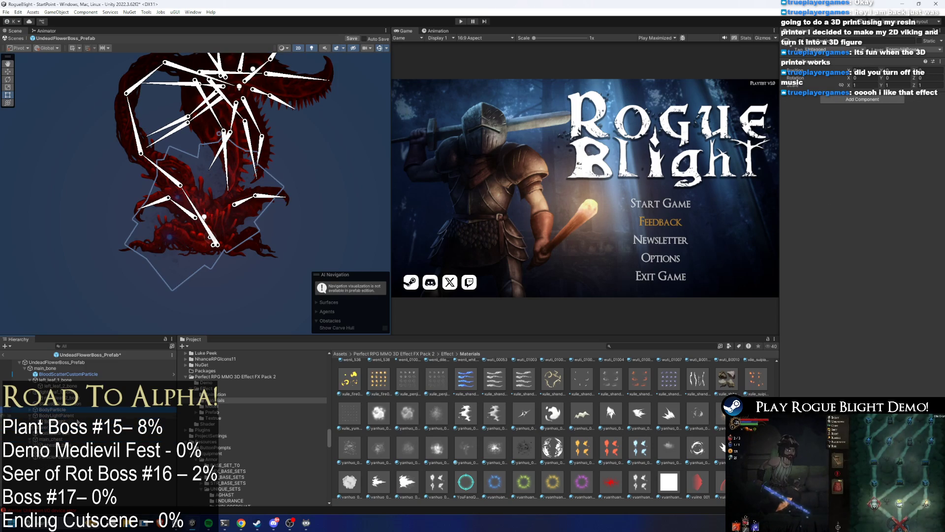
- Select the BodyLight Light 2D and glance at its colour picker
left_click(69, 417)
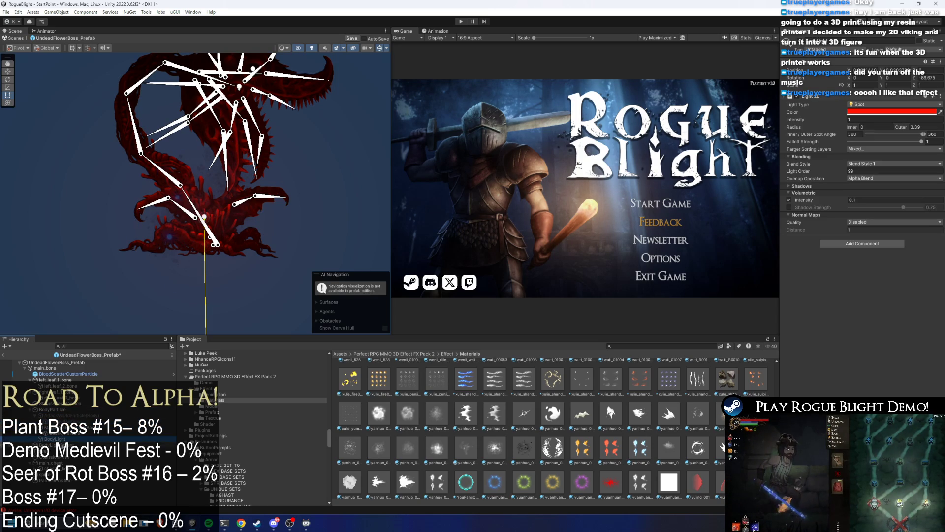
left_click(71, 445)
left_click(69, 439)
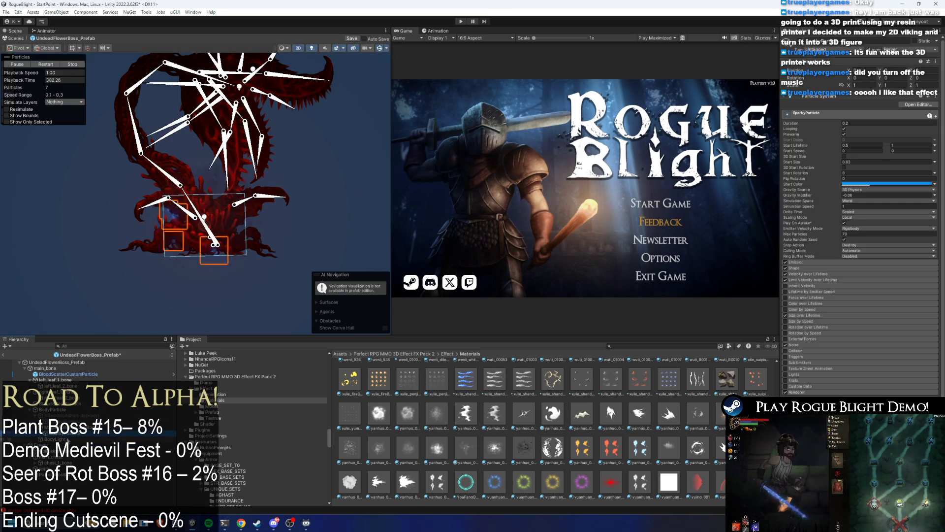
left_click(55, 439)
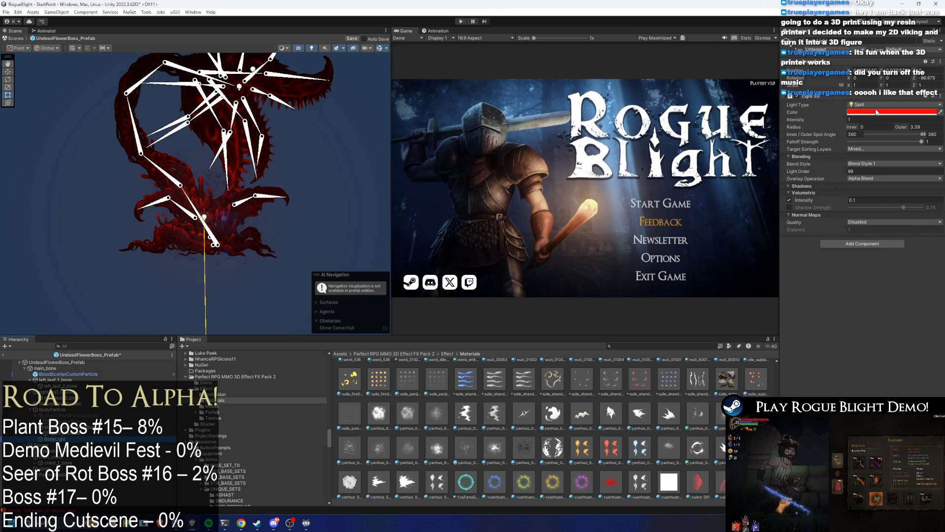
left_click(877, 112)
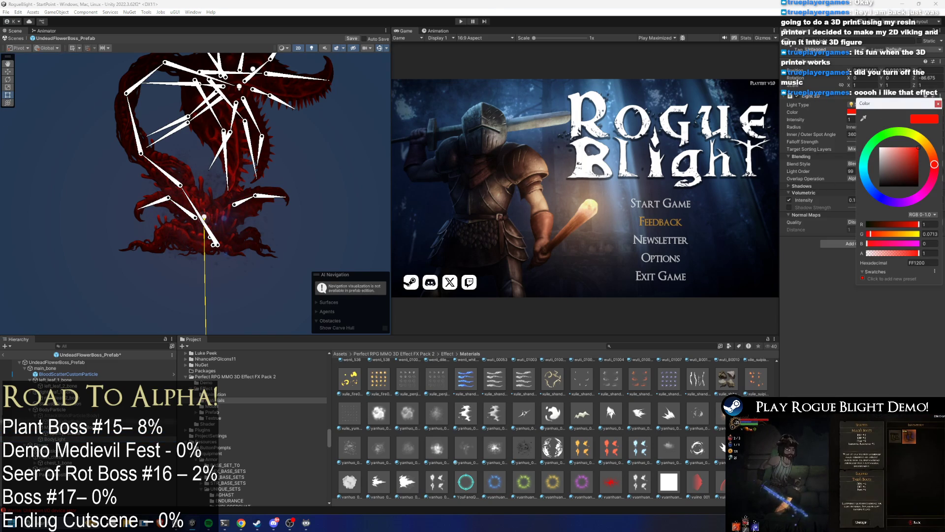
left_click(813, 9)
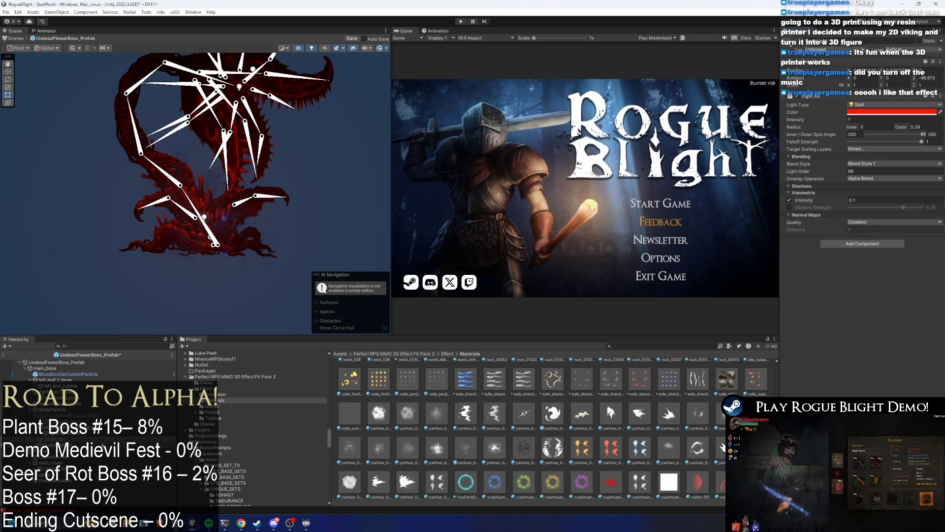
- Shift the body light's colour hue from red to blue
left_click(885, 111)
mouse_move(879, 194)
left_mouse_down()
mouse_move(870, 190)
mouse_move(880, 179)
left_mouse_up()
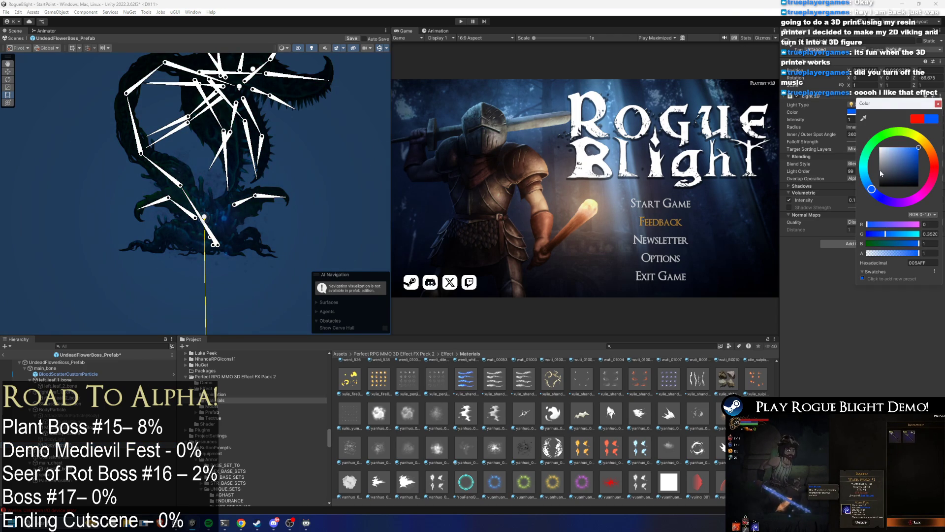
left_click(938, 104)
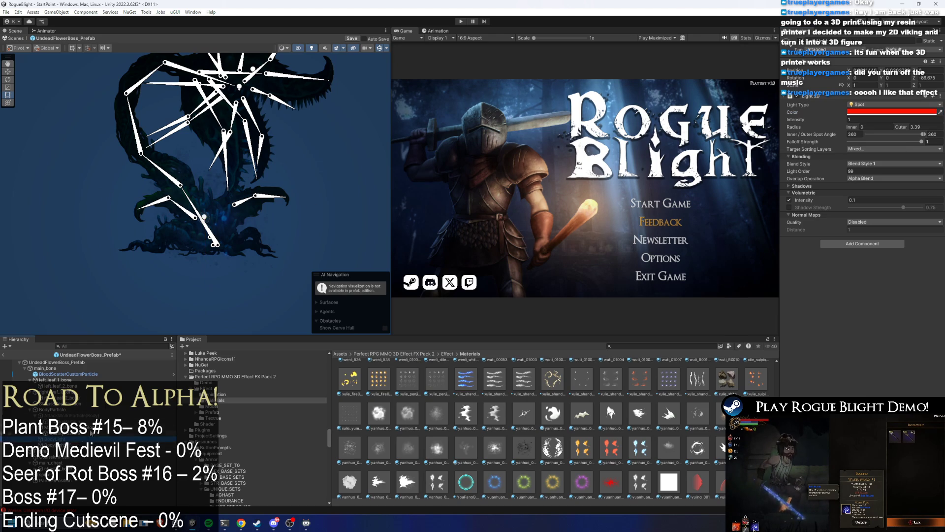
left_click(48, 362)
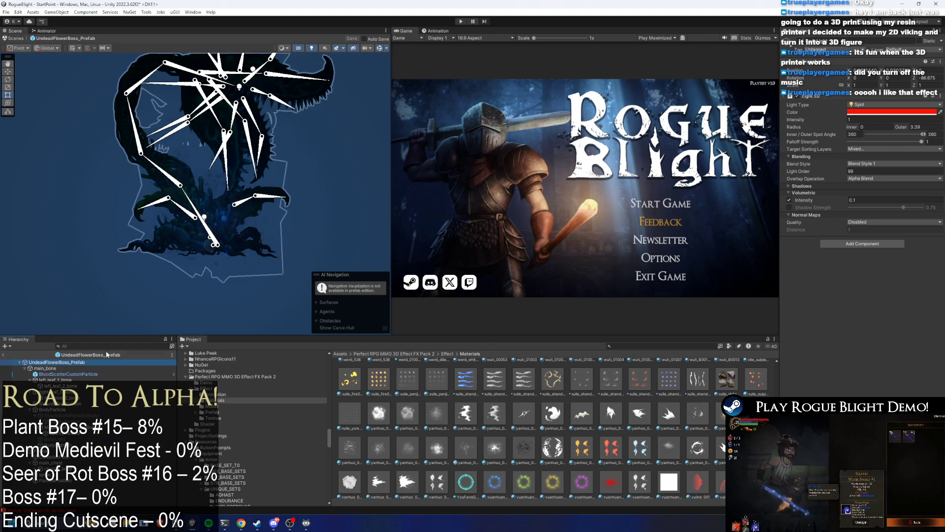
- Browse the Enemy Action Controller, Projectile Controller and Screen Shake component settings
left_click(836, 188)
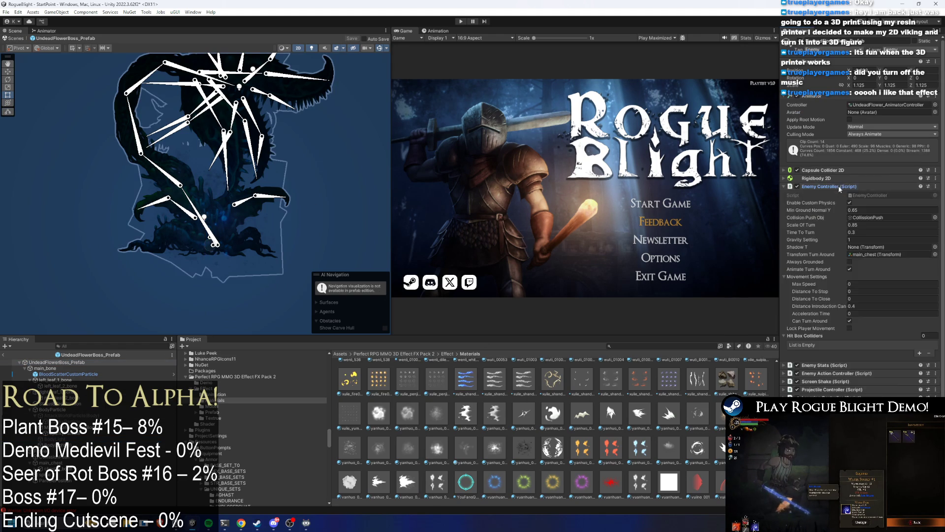
left_click(855, 202)
left_click(846, 219)
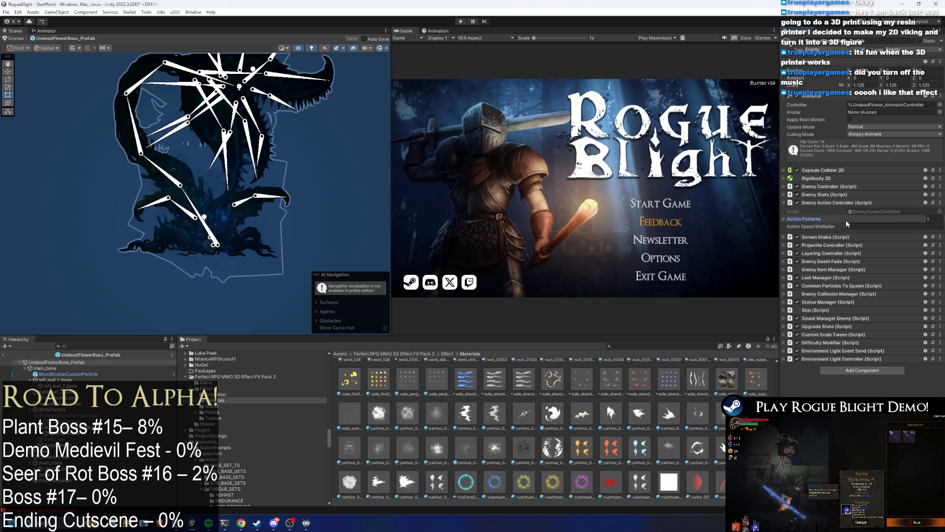
left_click(858, 246)
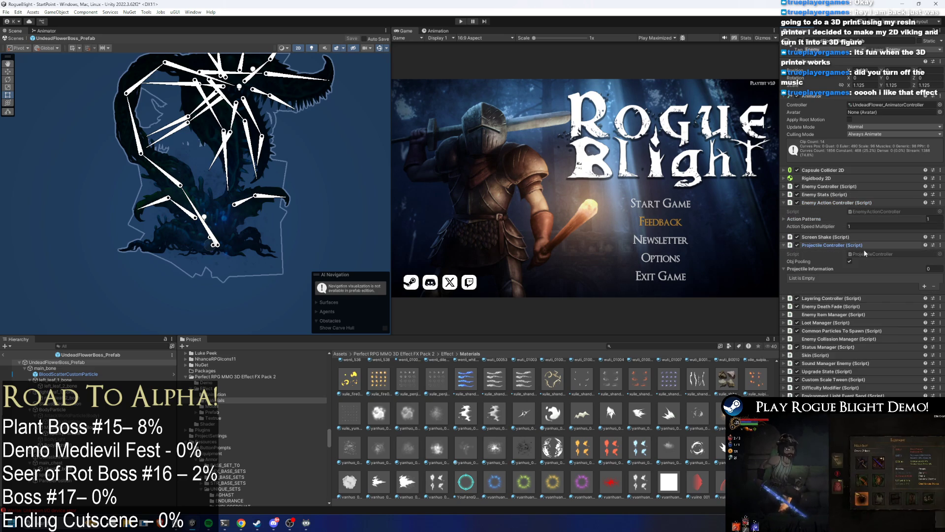
left_click(857, 245)
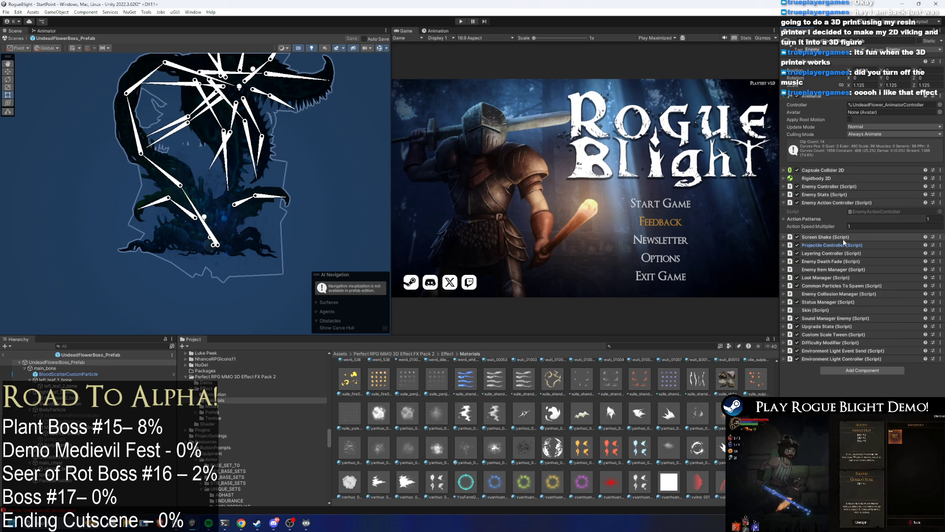
left_click(839, 237)
left_click(840, 237)
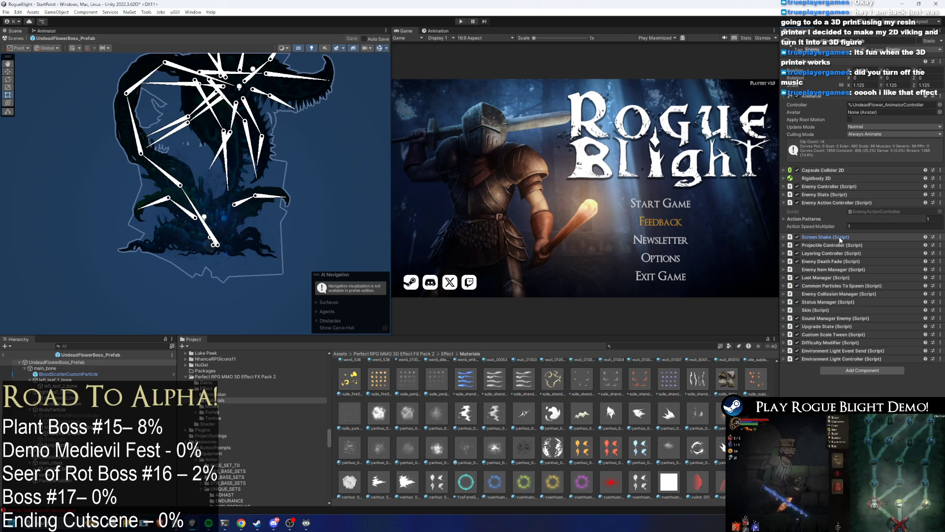
left_click(840, 203)
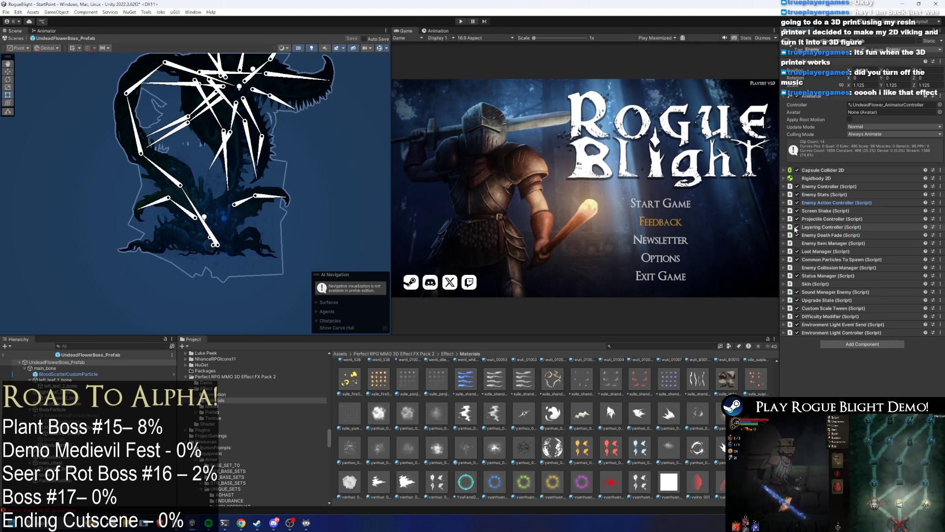
- Set FORM CHANGE (P1) Element 0 Percentage to 100 and enter play mode
left_click(843, 202)
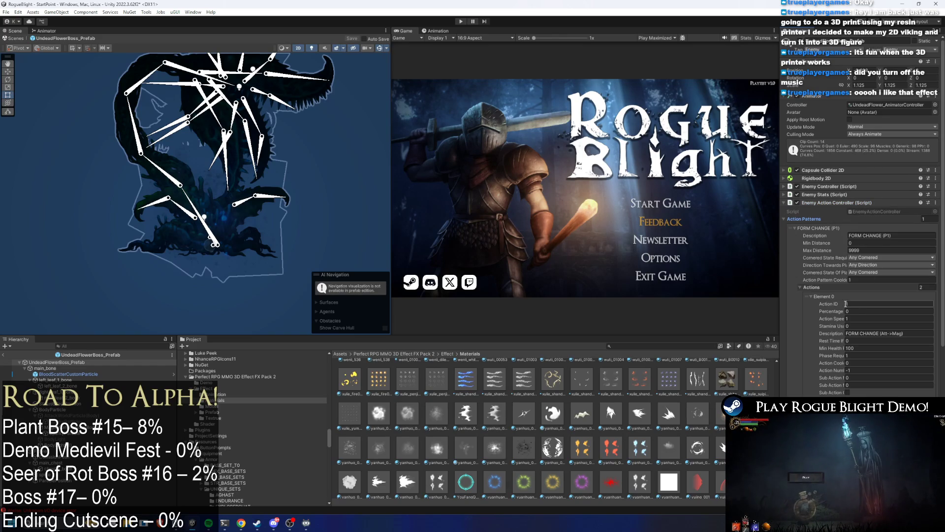
left_click(860, 311)
type("100")
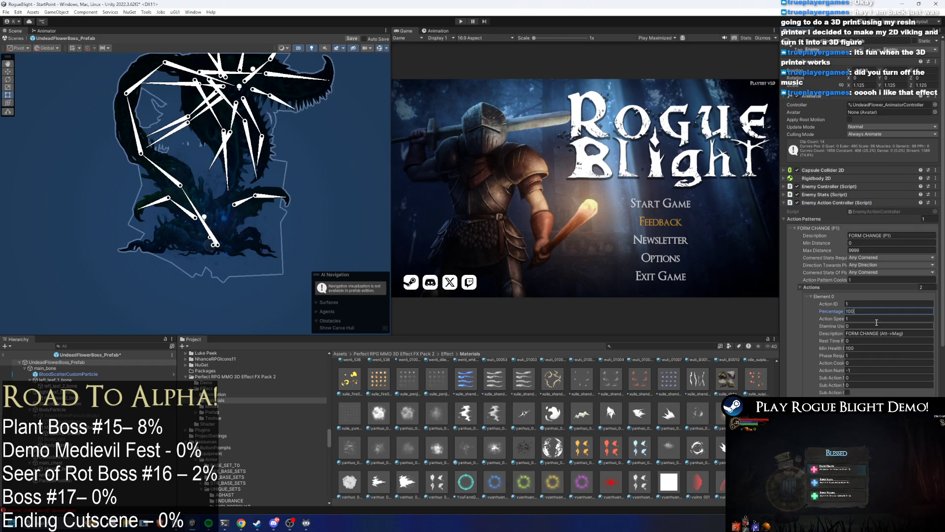
key("Return")
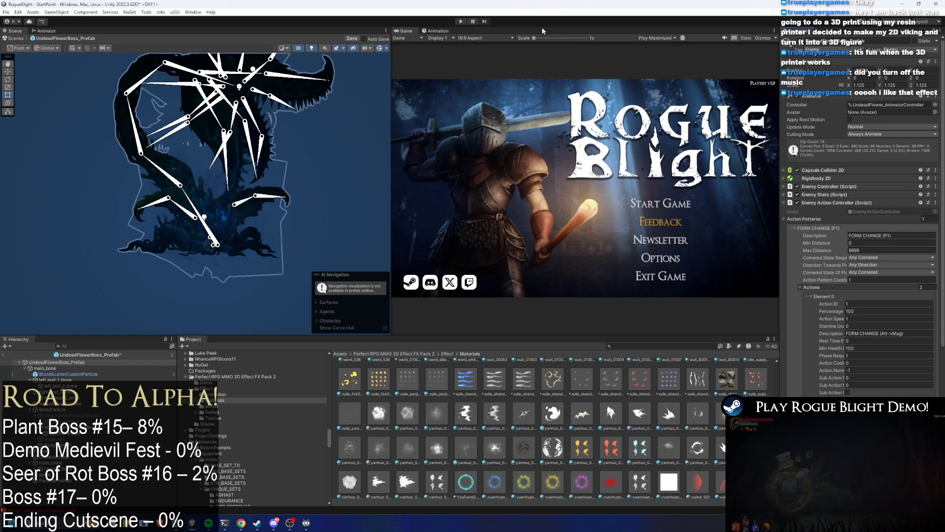
left_click(463, 22)
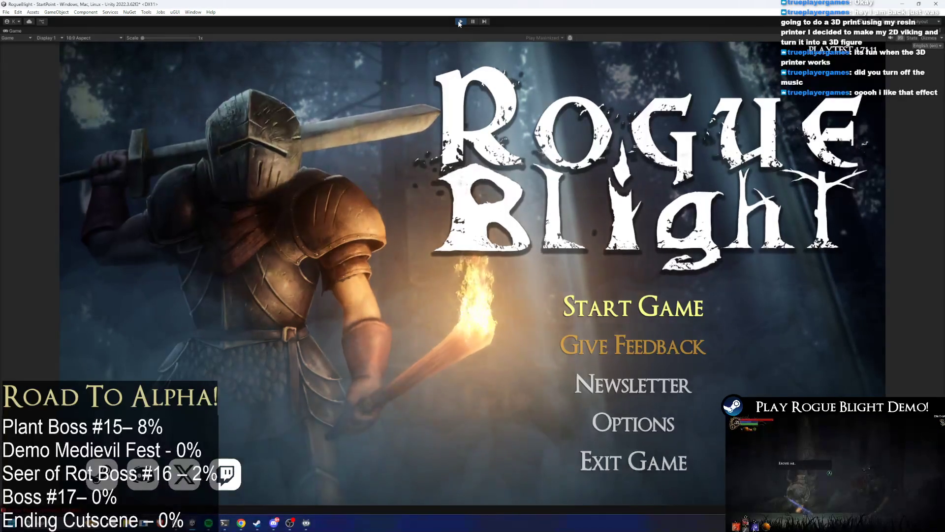
- Start a game from a save slot, then filter the Hierarchy for 'body light' and select BodyLight (1)
left_click(635, 307)
left_click(671, 281)
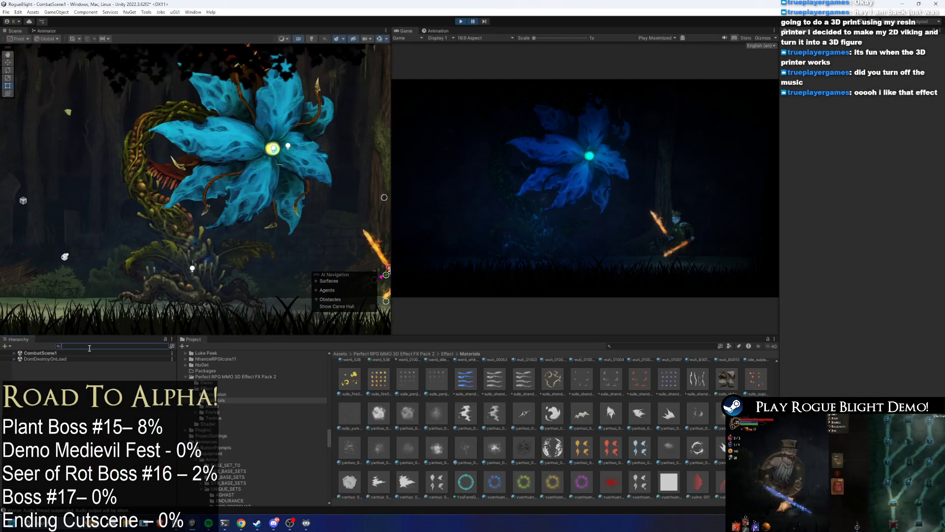
left_click(89, 346)
type("body light")
left_click(71, 365)
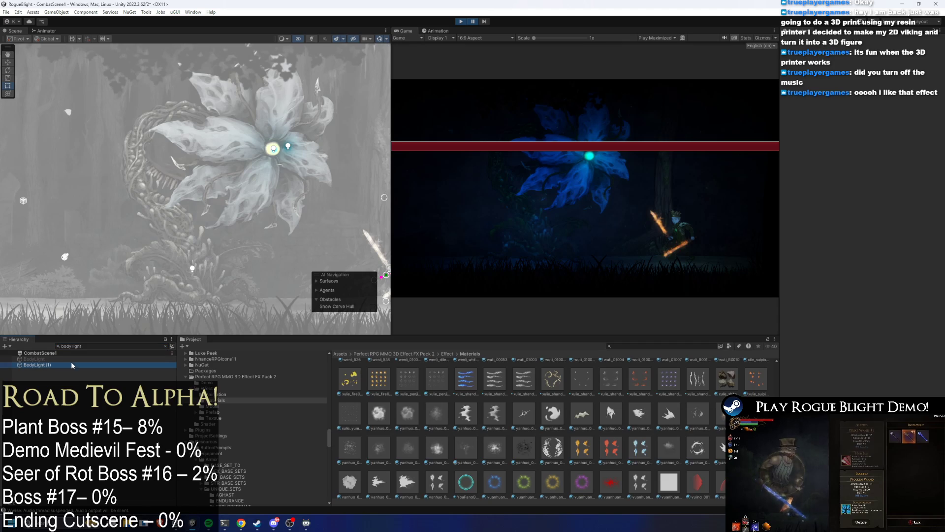
- Raise the body light's Volumetric Intensity to 0.32, keeping intensity at 1
left_click_drag(835, 122, 855, 119)
key("ctrl+z")
left_click_drag(820, 200, 837, 200)
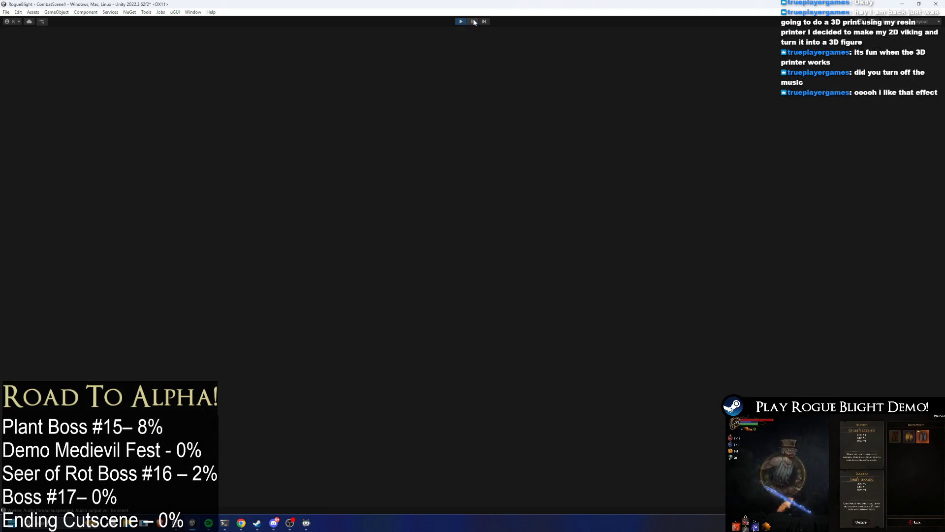
double_click(406, 30)
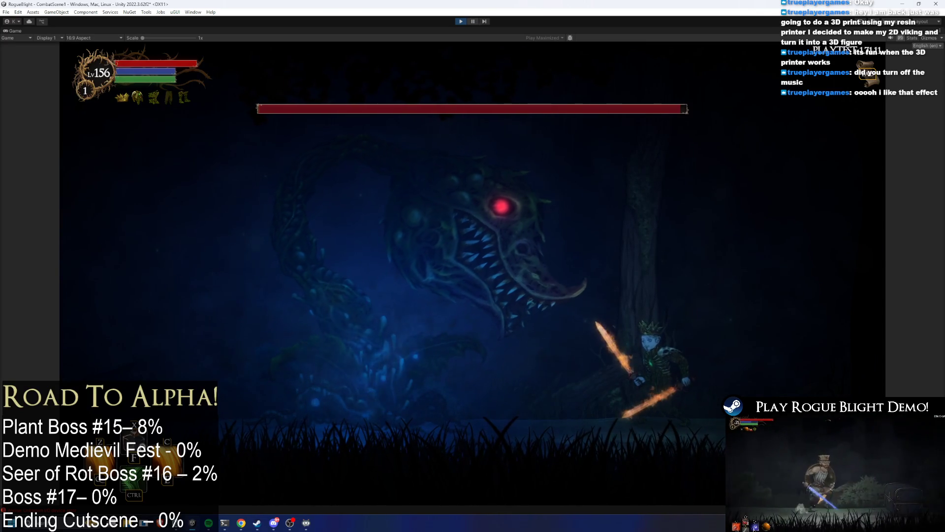
left_click(473, 21)
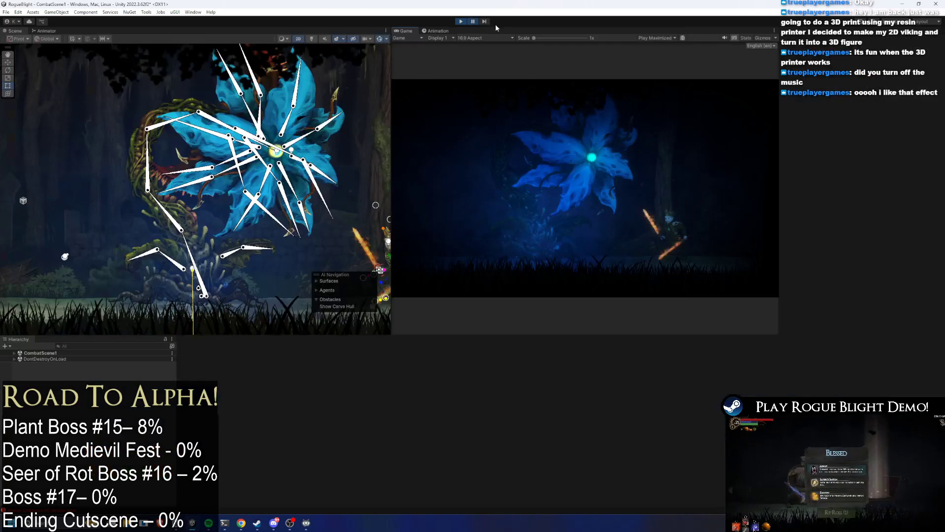
- Set Normal Maps Quality to Fast with distance 0.5 and playtest the fight
left_click(868, 222)
left_click(867, 237)
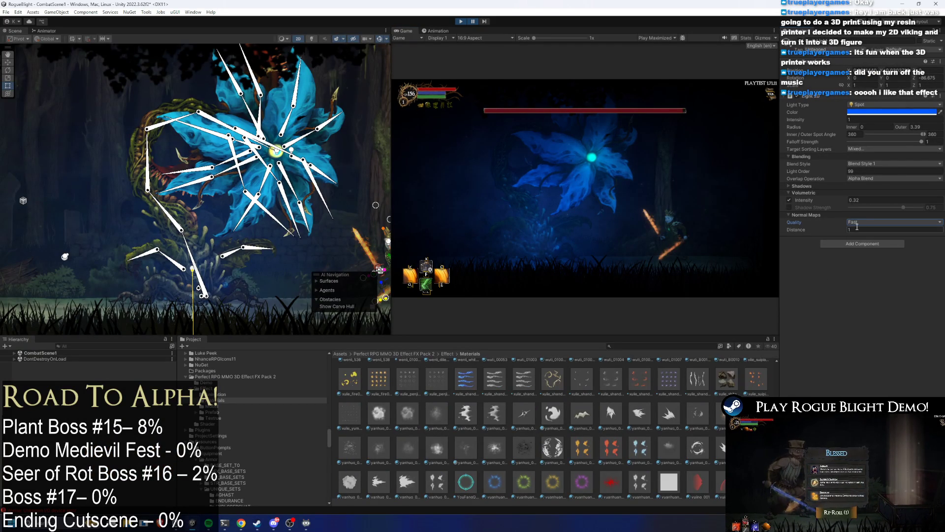
type("0.5")
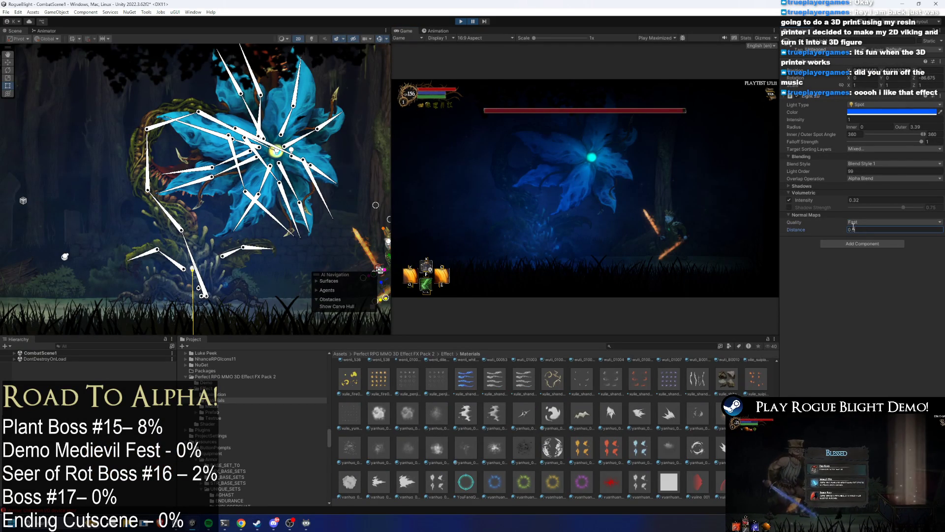
left_click(473, 22)
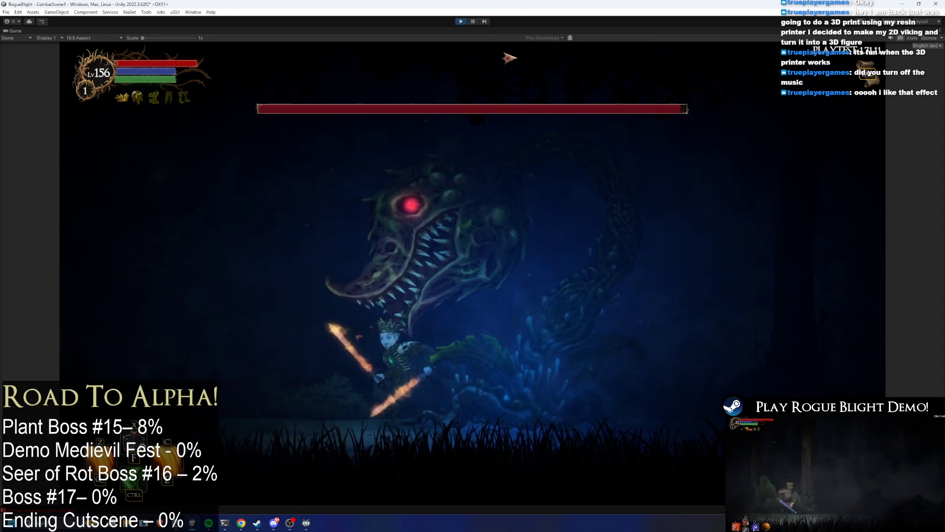
left_click(473, 21)
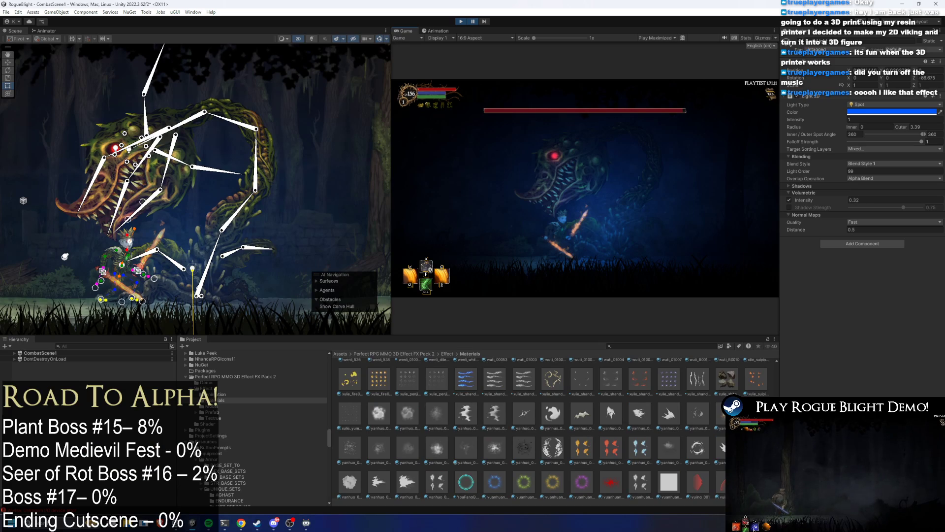
- Try lighter and deeper blues for the body light, previewing in the maximized Game view
left_click(866, 113)
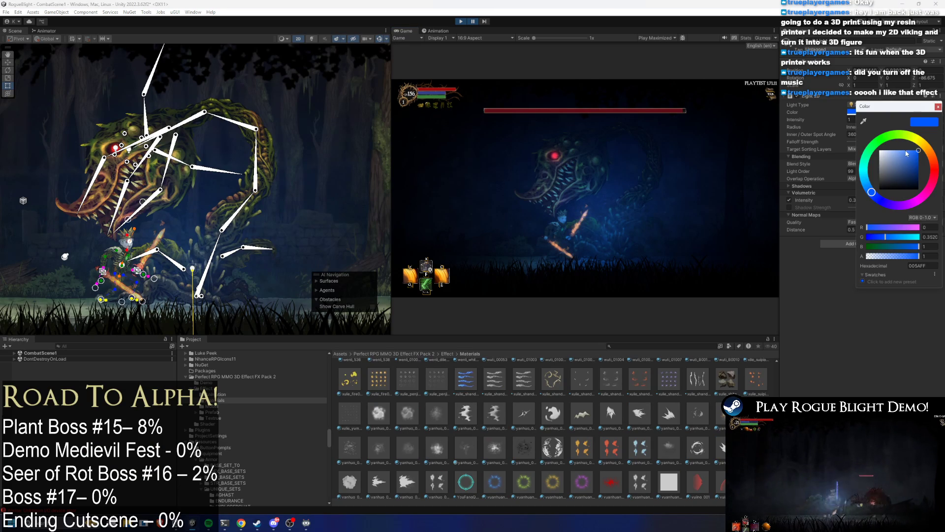
left_click(906, 152)
left_click_drag(911, 154, 918, 150)
left_click_drag(877, 195, 882, 199)
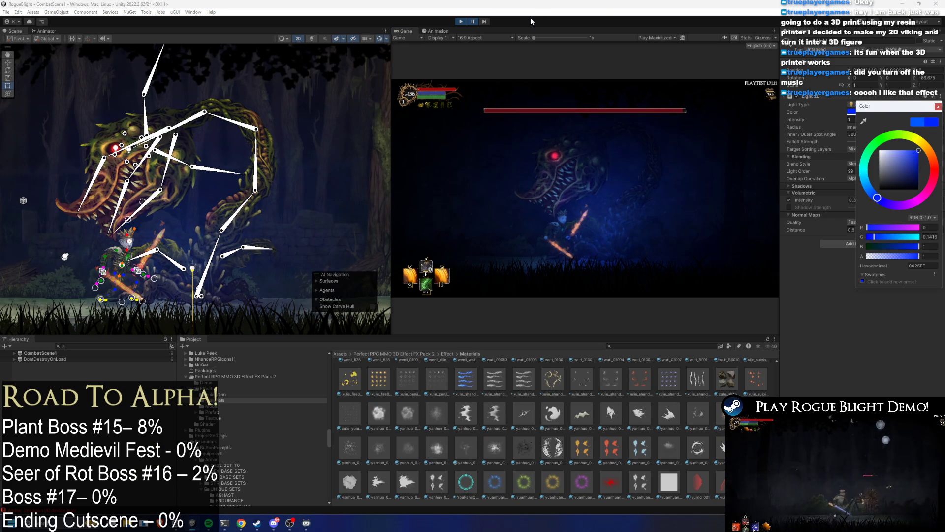
key("shift+space")
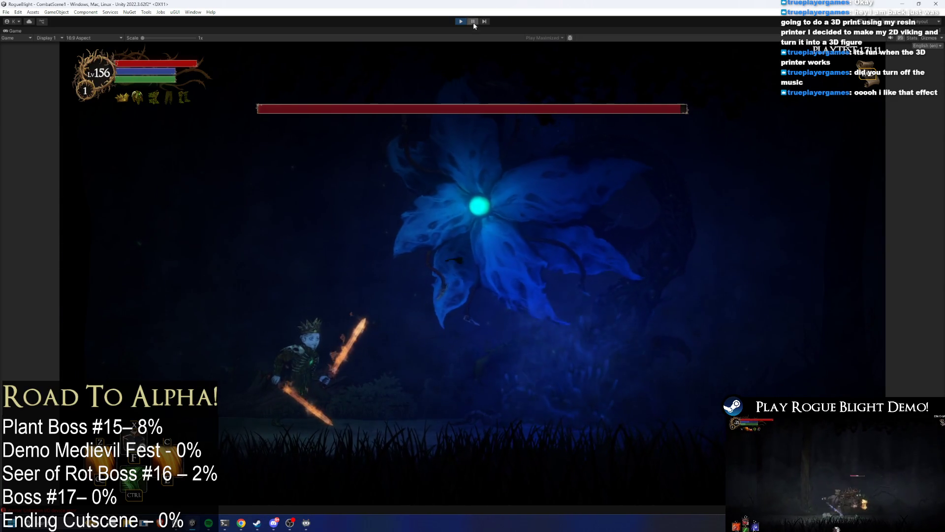
key("shift+space")
- Settle the body light colour on deep blue 0072FF, then stop play mode
left_click(856, 112)
left_click_drag(915, 148, 910, 150)
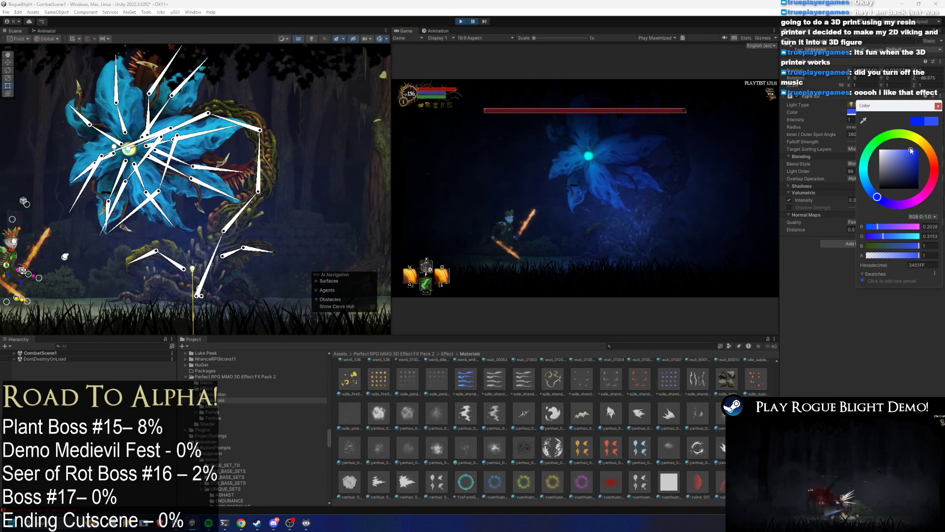
left_click_drag(881, 189, 875, 193)
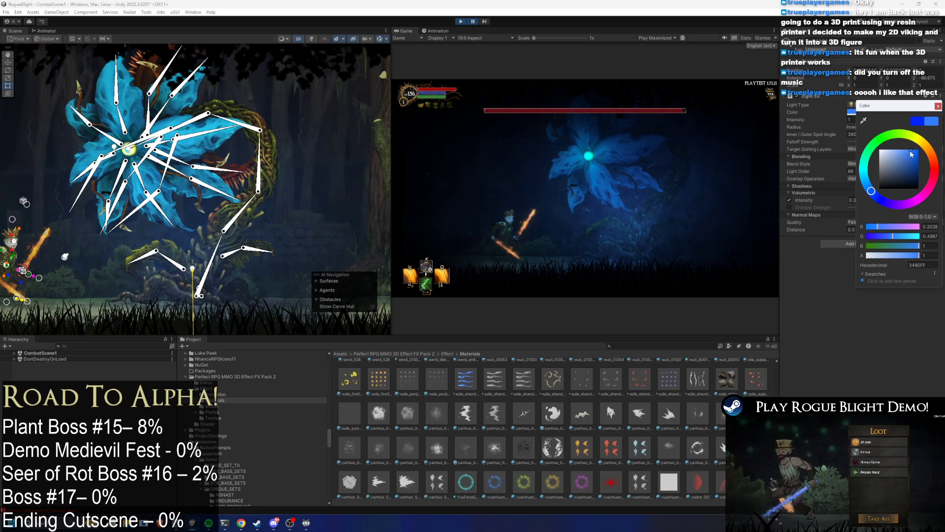
left_click_drag(903, 164, 920, 149)
left_click_drag(869, 197, 876, 188)
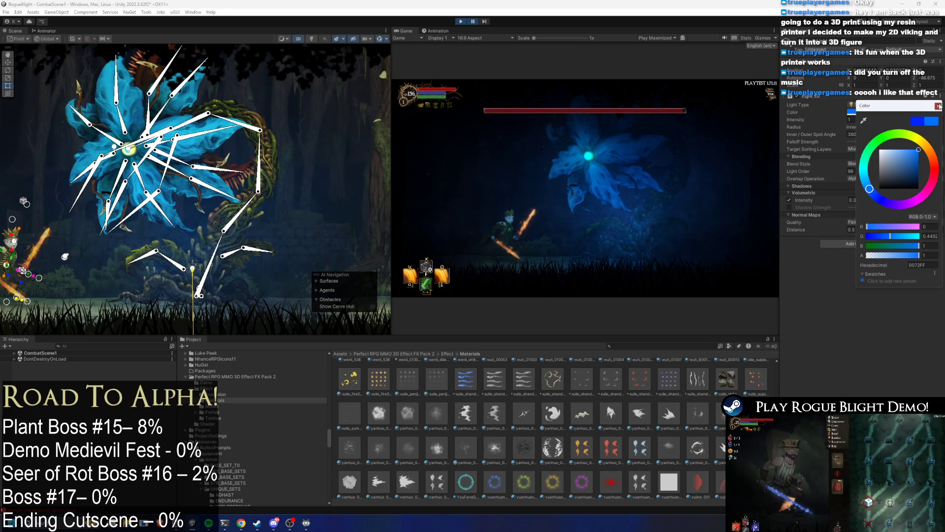
left_click(938, 106)
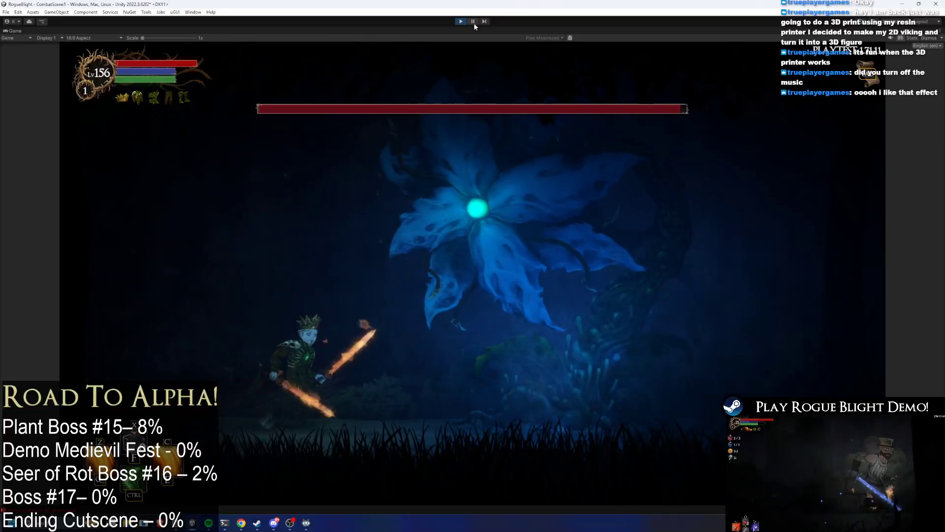
left_click(473, 21)
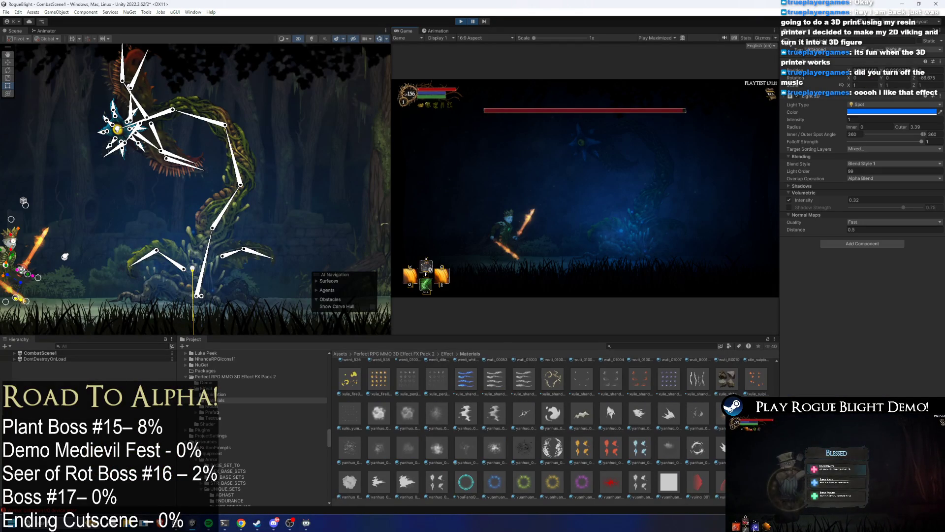
left_click(461, 21)
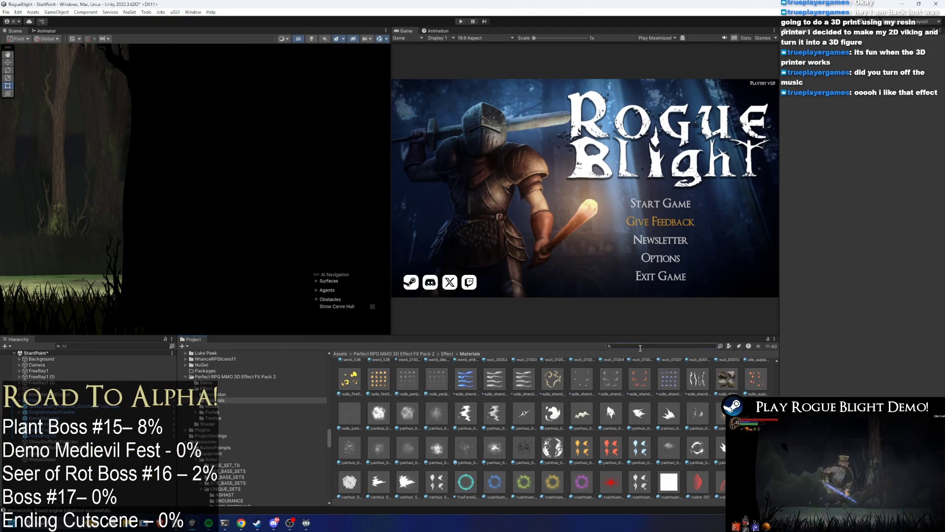
- Search the Project for 'undead flower prefa' and open UndeadFlowerBoss_Prefab
left_click(639, 348)
type("undead flower prefa")
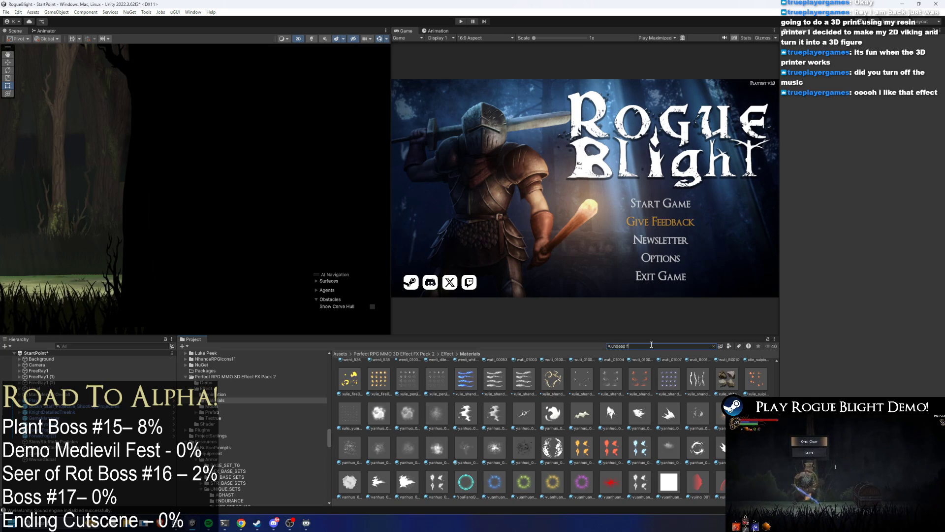
double_click(348, 374)
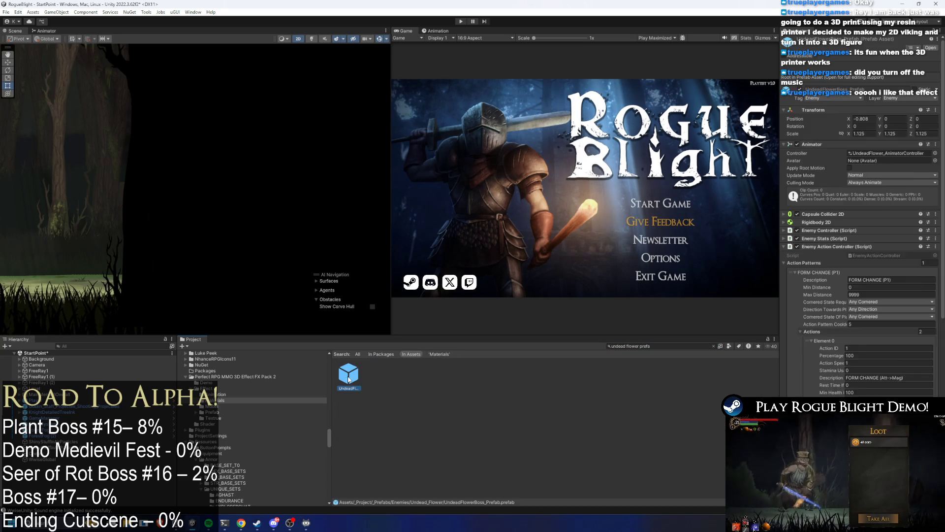
- Paste the copied Light 2D values onto BodyLight, then undo the paste
left_click(72, 438)
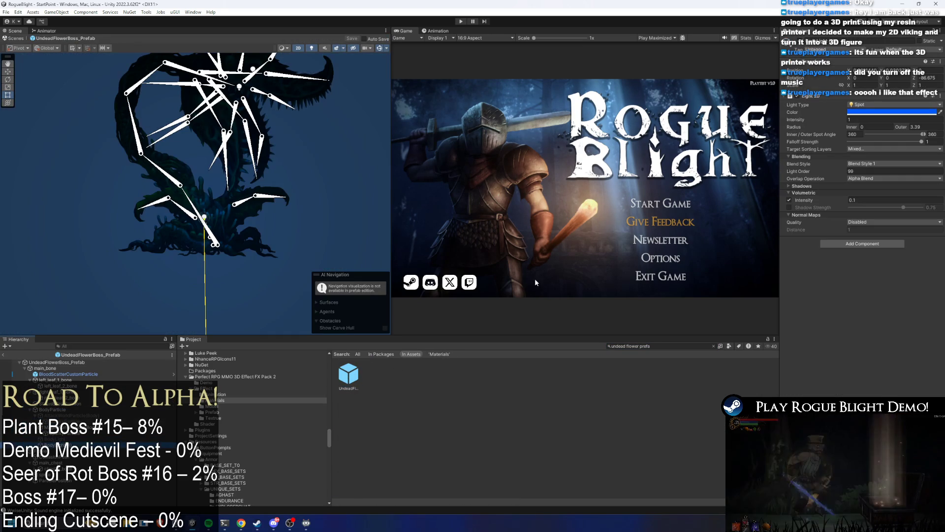
right_click(818, 97)
left_click(841, 162)
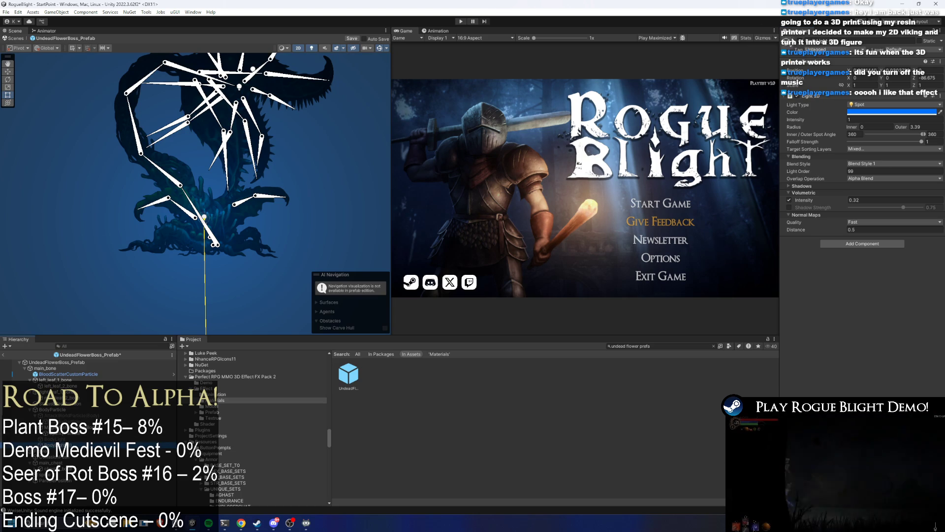
key("ctrl+z")
key("ctrl+z")
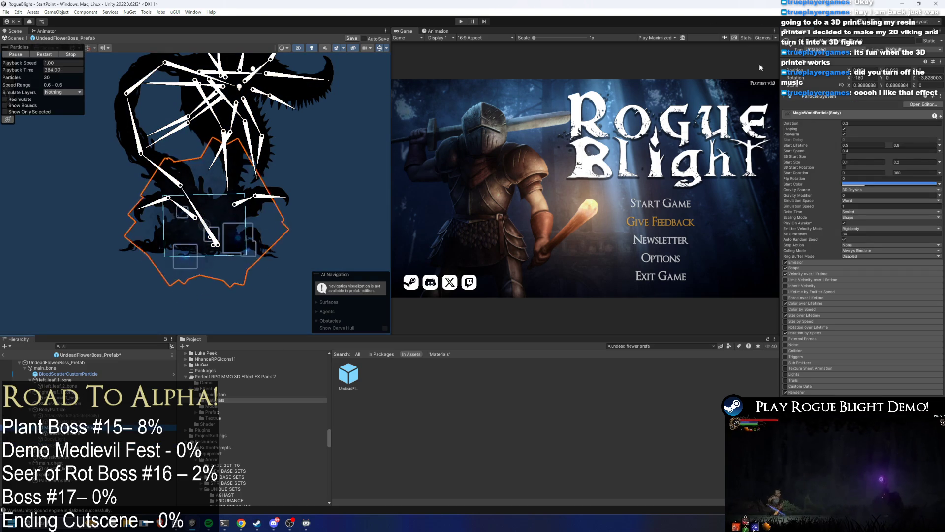
key("ctrl+z")
key("ctrl+z")
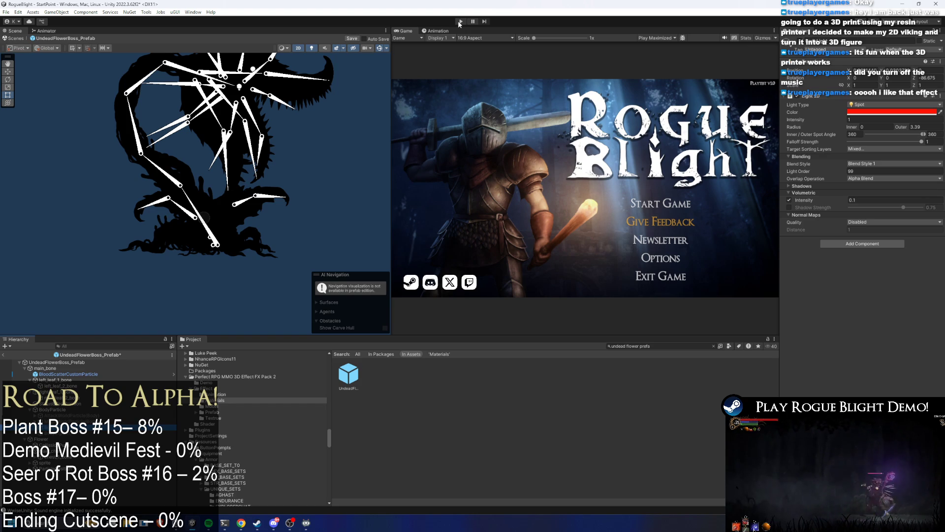
- Save the flower boss prefab, ignoring the unwanted-modifications warning
key("ctrl+s")
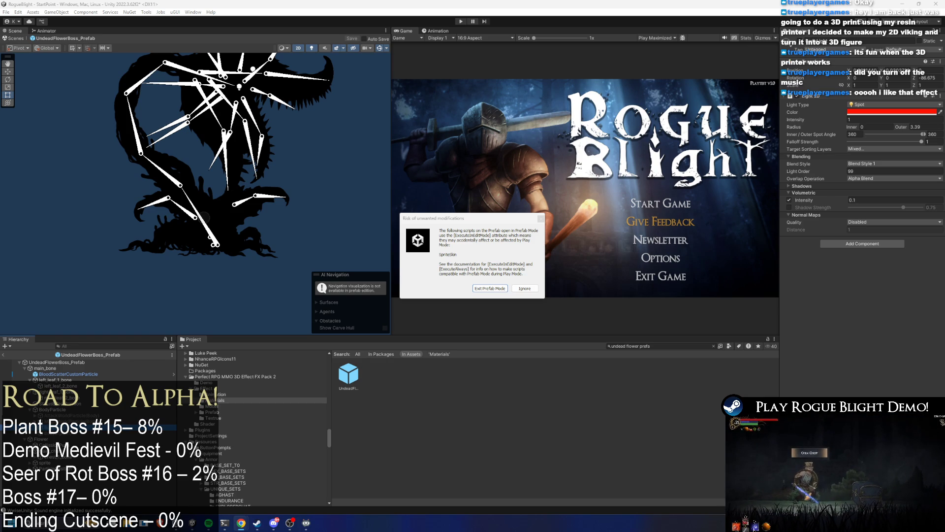
left_click(524, 288)
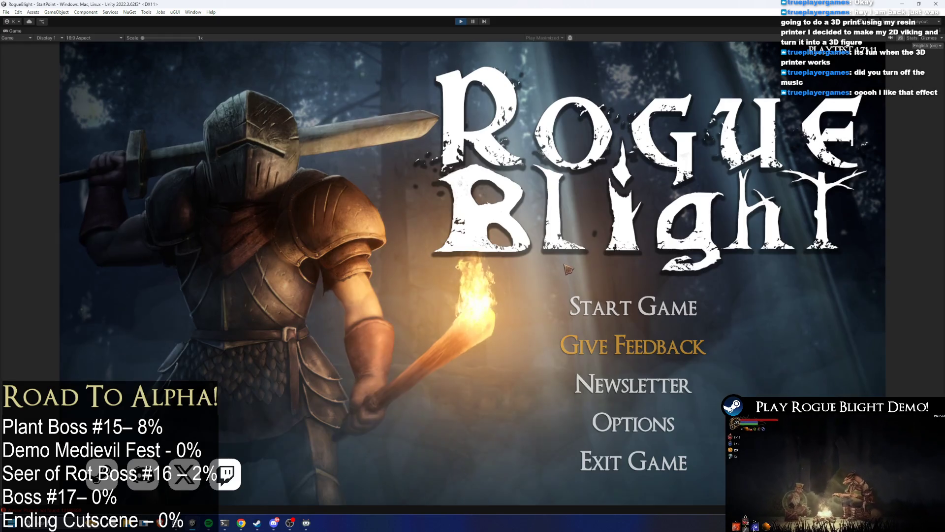
- Start a new game on save slot 1 and engage the plant boss with jumps and fiery attacks
left_click(631, 312)
left_click(634, 254)
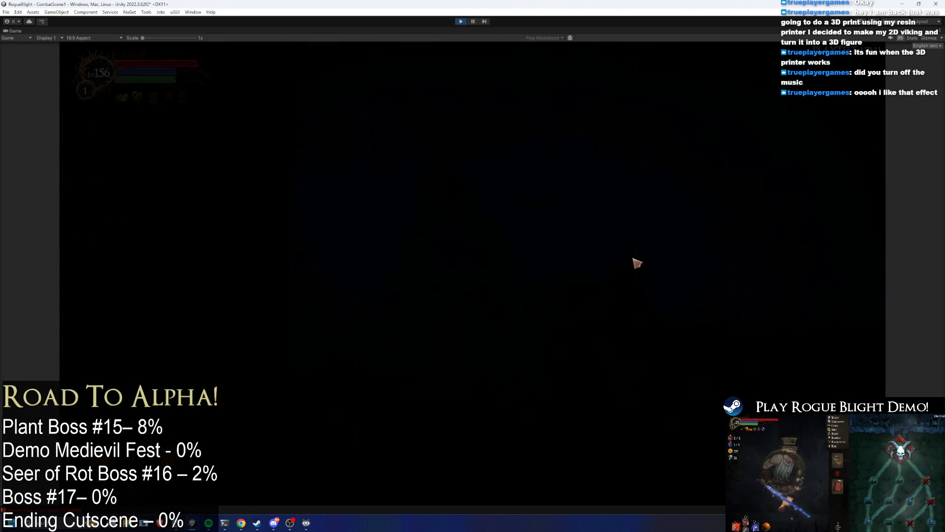
key("d")
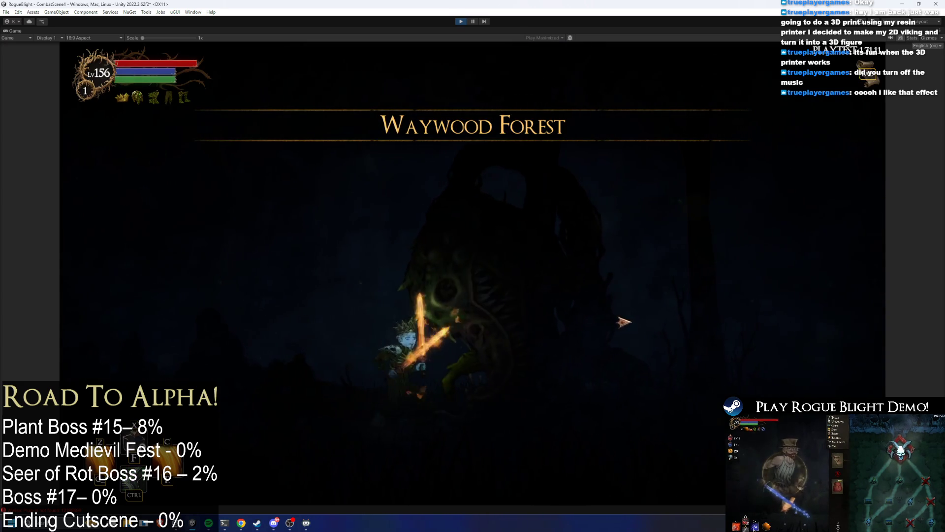
left_click(635, 327)
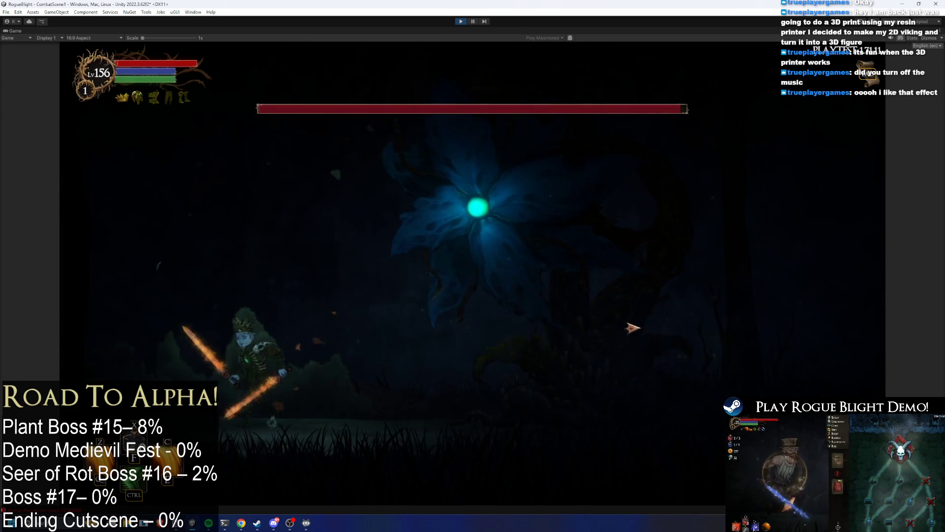
key("d")
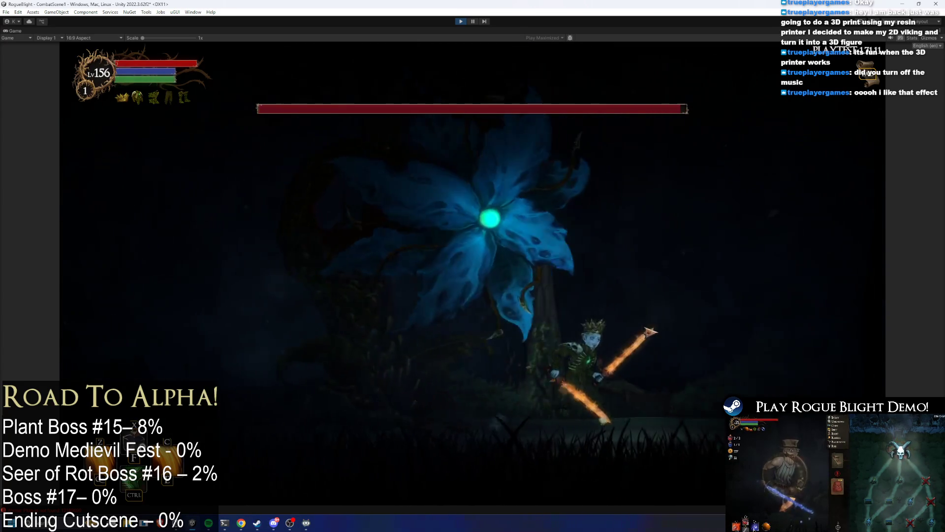
key("space")
left_click(619, 343)
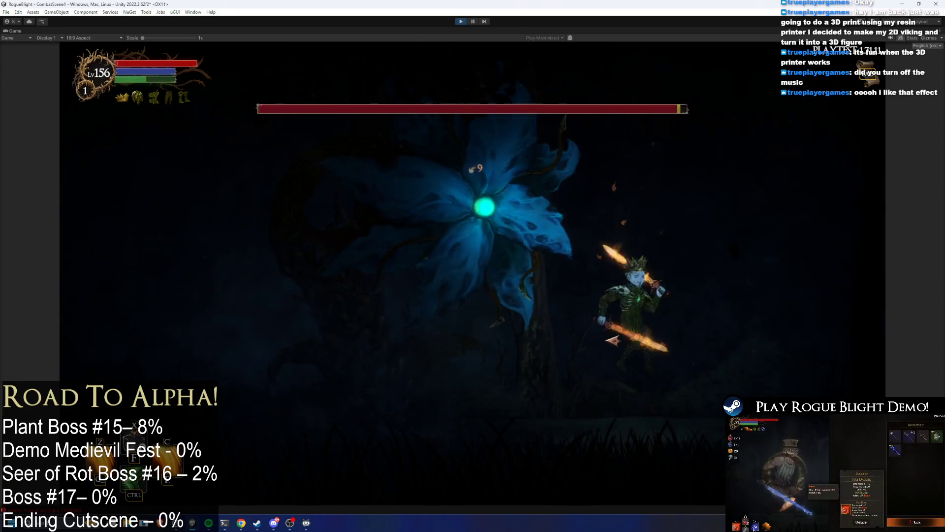
left_click(612, 343)
- Dash left and right under the boss while slashing it with flaming swords
key("a")
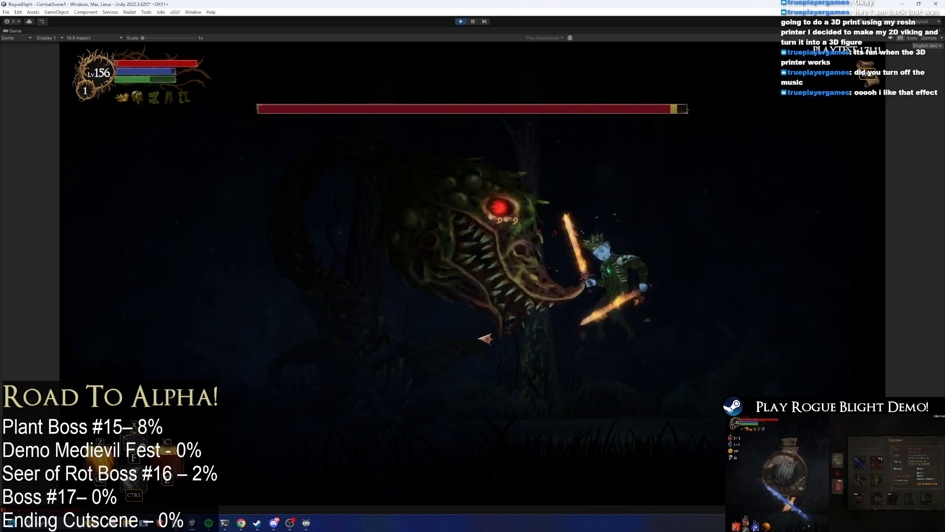
key("a")
key("space")
left_click(618, 336)
key("a")
key("d")
left_click(613, 335)
key("a")
left_click(613, 336)
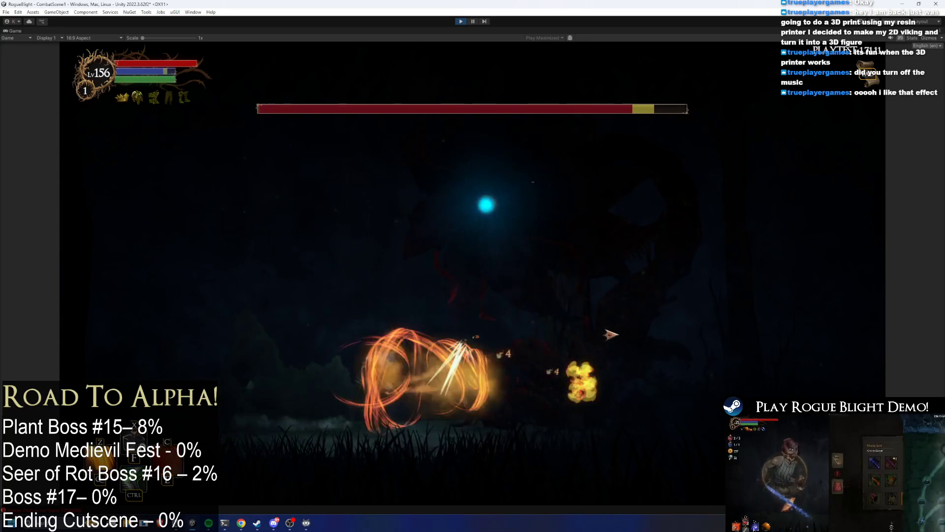
- Keep slashing the plant boss, then stop Play mode
left_click(651, 341)
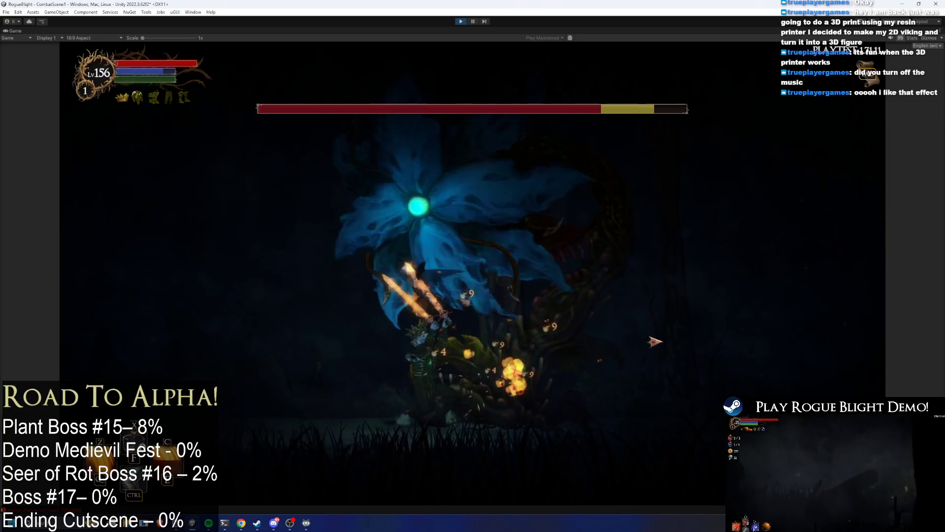
left_click(658, 340)
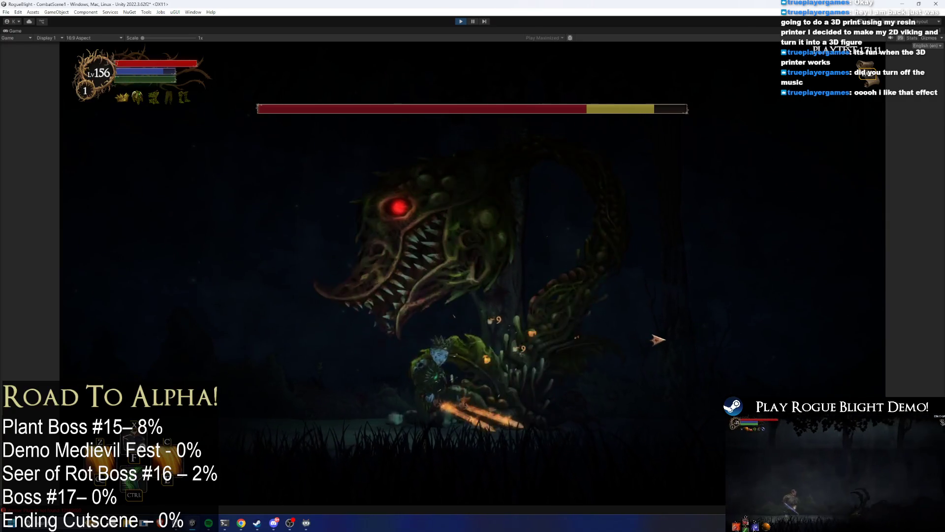
left_click(658, 340)
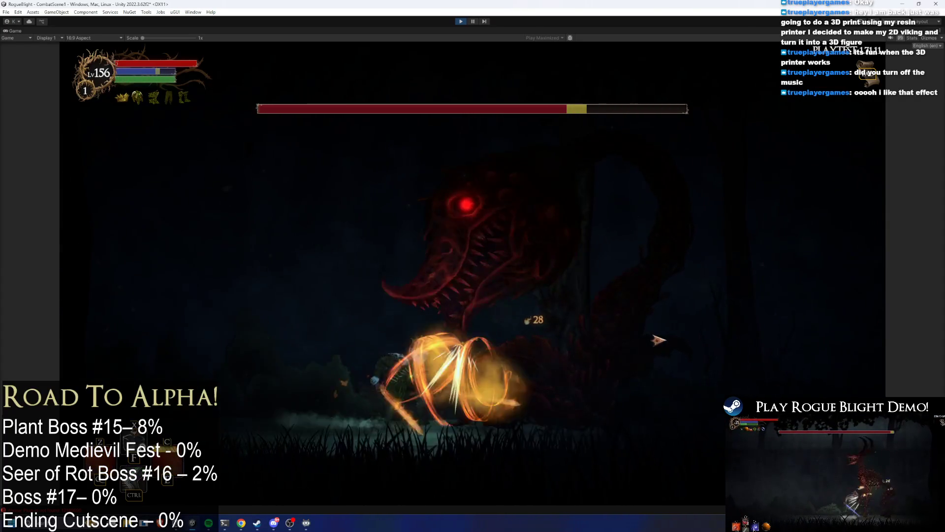
left_click(659, 339)
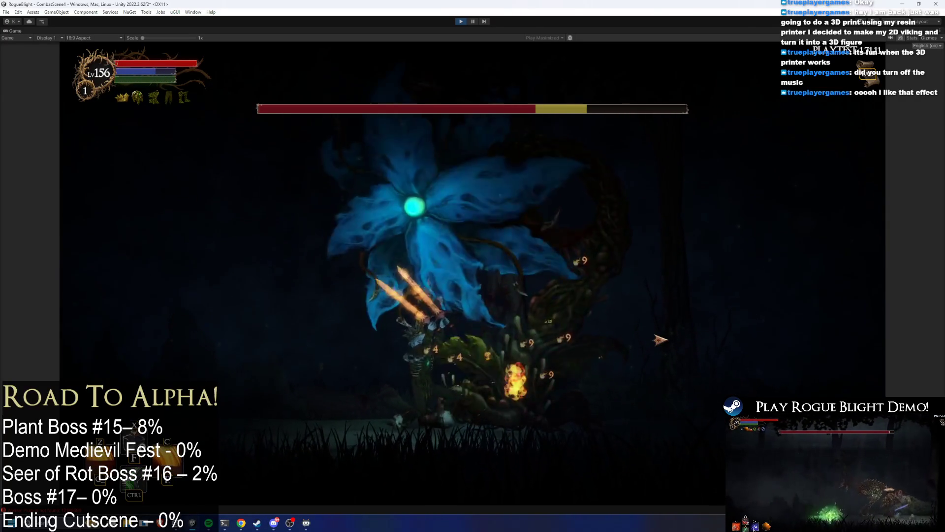
left_click(660, 340)
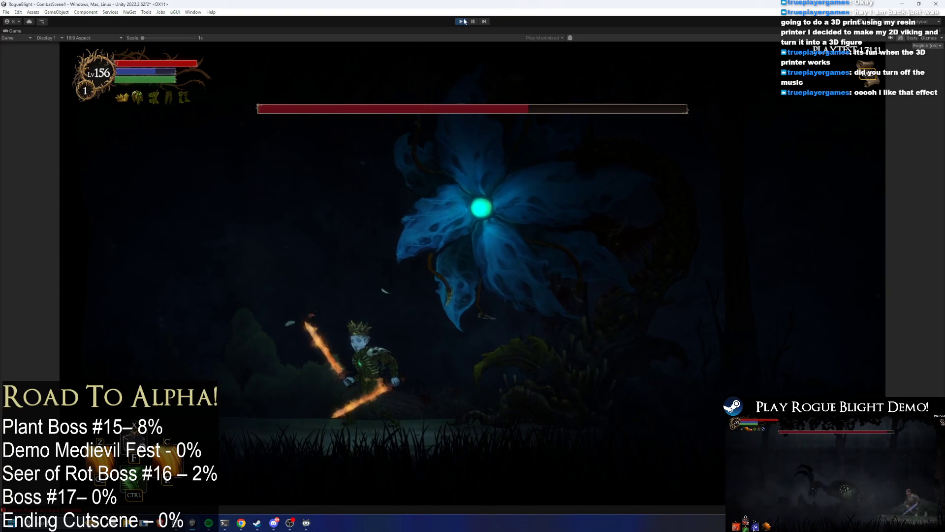
key("ctrl+p")
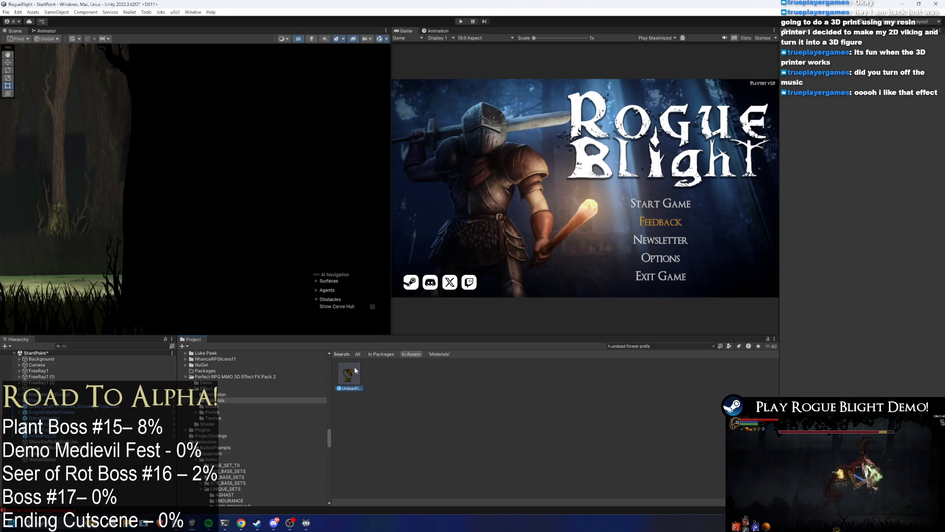
double_click(349, 374)
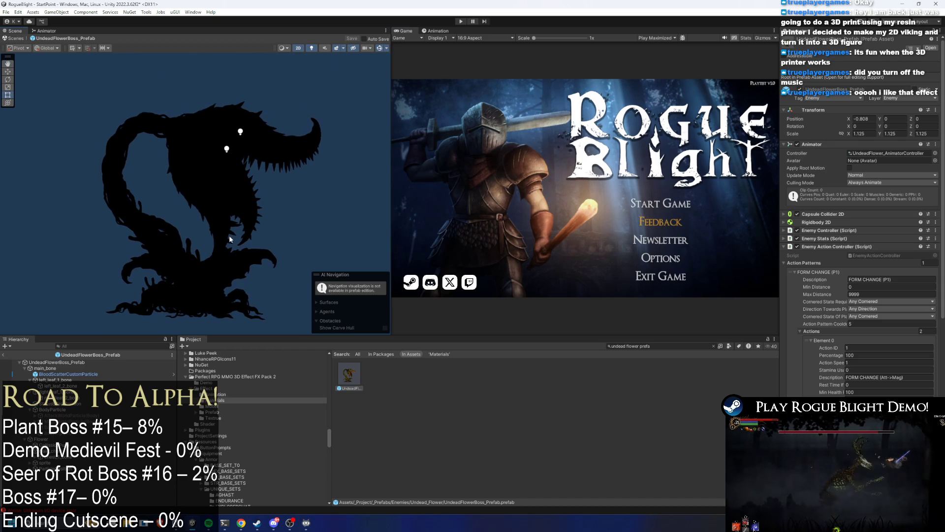
left_click(222, 165)
left_click_drag(206, 232, 254, 225)
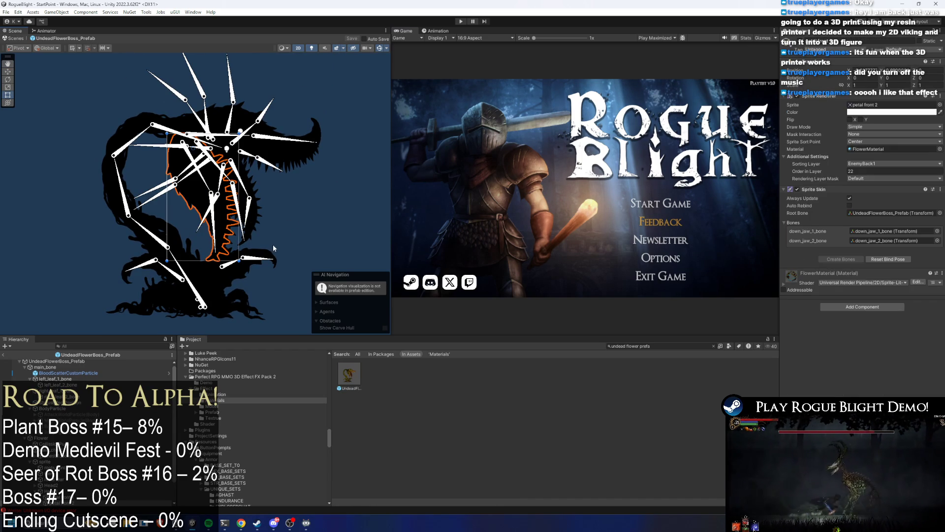
left_click(79, 416)
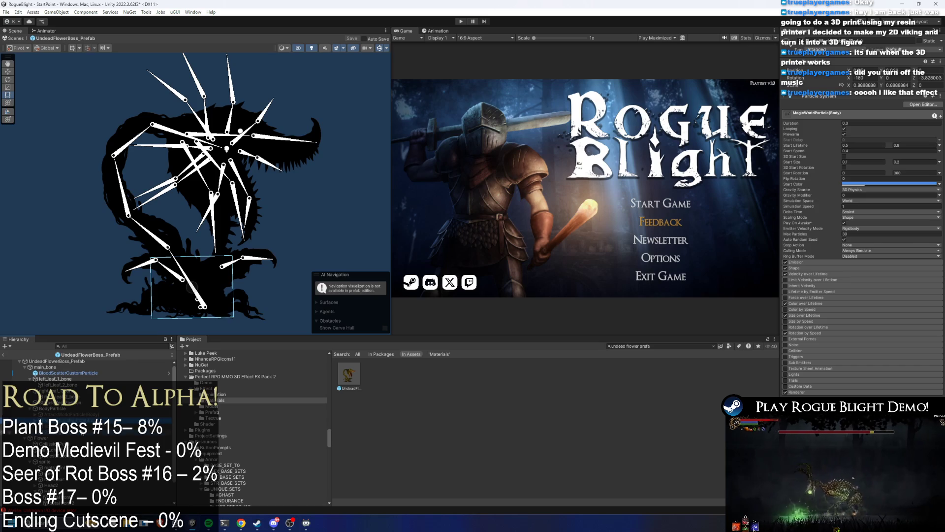
left_click(79, 427)
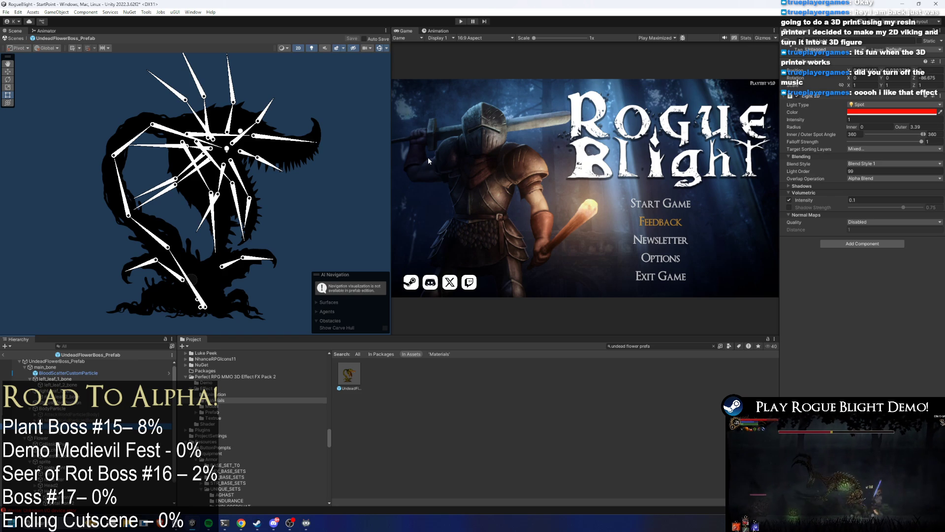
- Browse the boss's animation clips, preview frame 43 and inspect the MagicWorldParticle(Body) effect
left_click(437, 31)
left_click(451, 45)
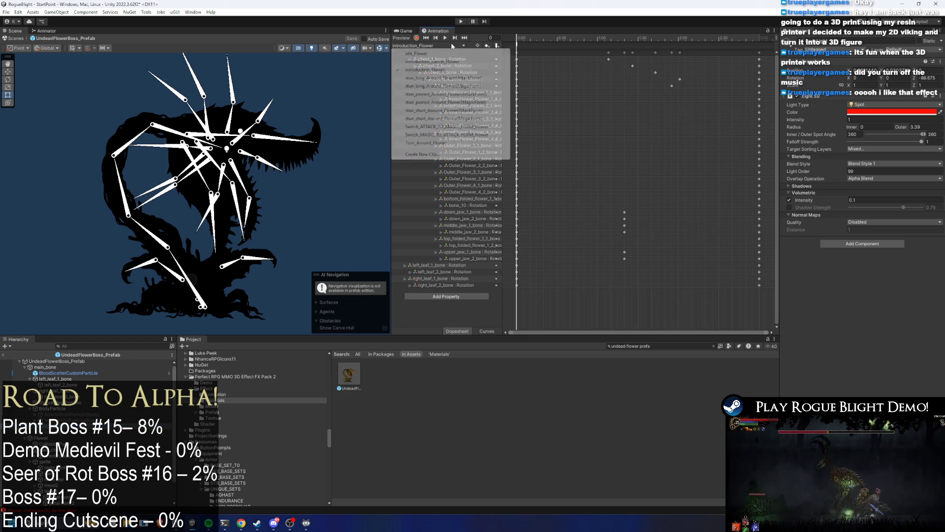
left_click(575, 40)
left_click(99, 419)
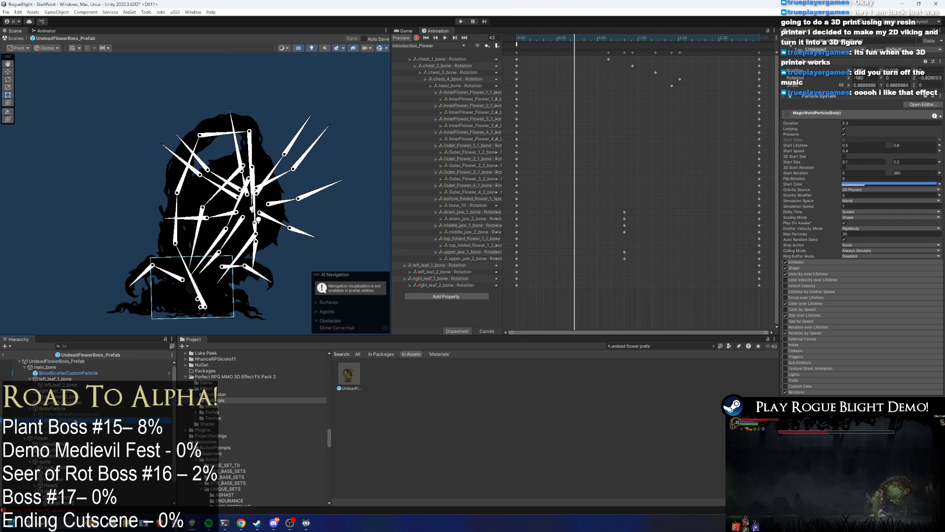
- Stretch all Switch_ATTACK_TO_MAGIC_FORM_Flower keys to end around 0:42 and play it back
left_click(423, 45)
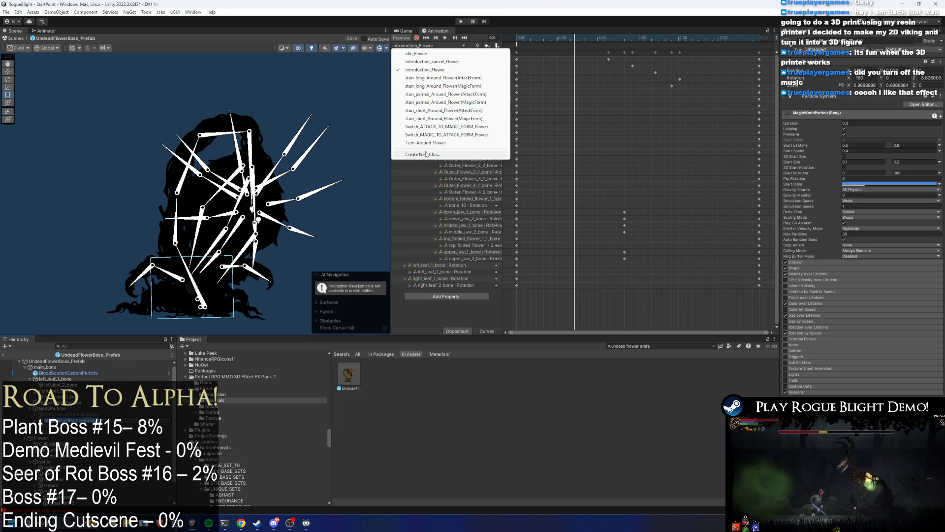
left_click(492, 127)
scroll(719, 57, "down", 3)
key("ctrl+a")
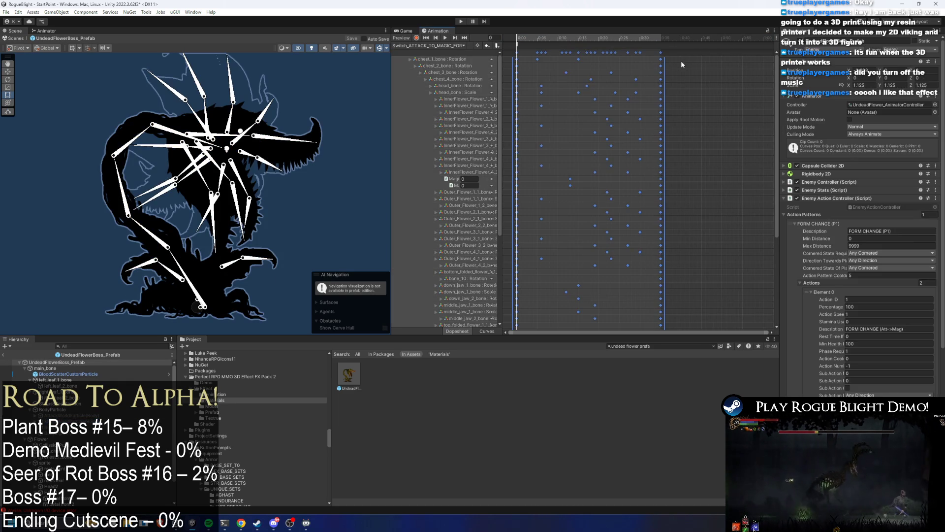
left_click_drag(664, 67, 701, 68)
key("space")
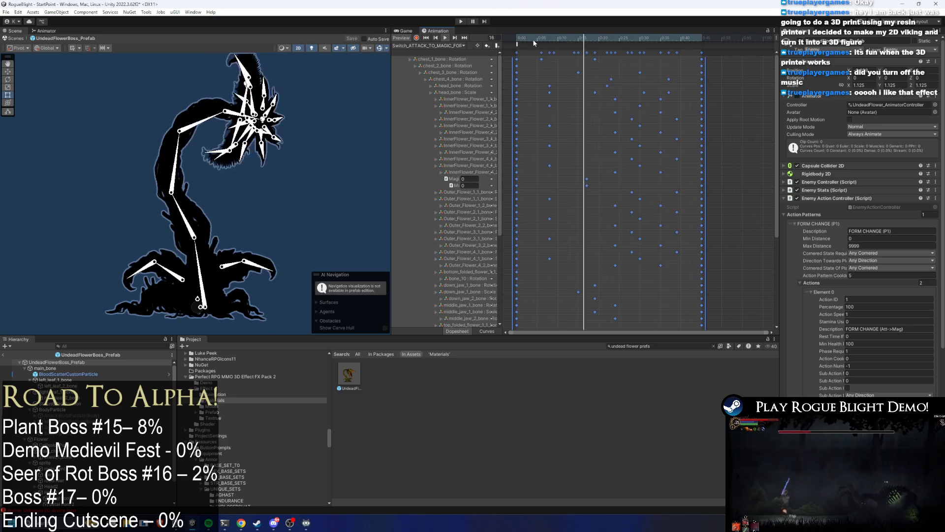
- Stretch Switch_MAGIC_TO_ATTACK_FORM_Flower's keys out to about 0:44, then begin creating a new clip
left_click(428, 45)
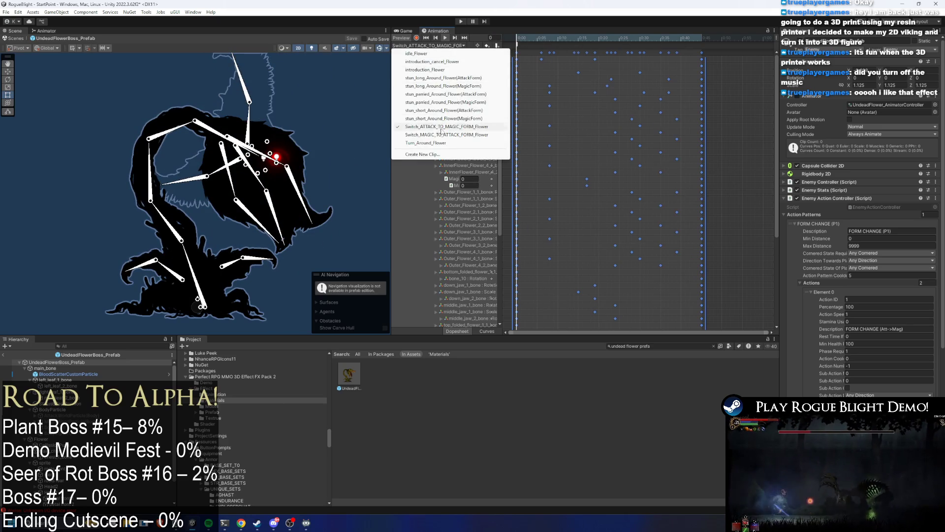
left_click(443, 135)
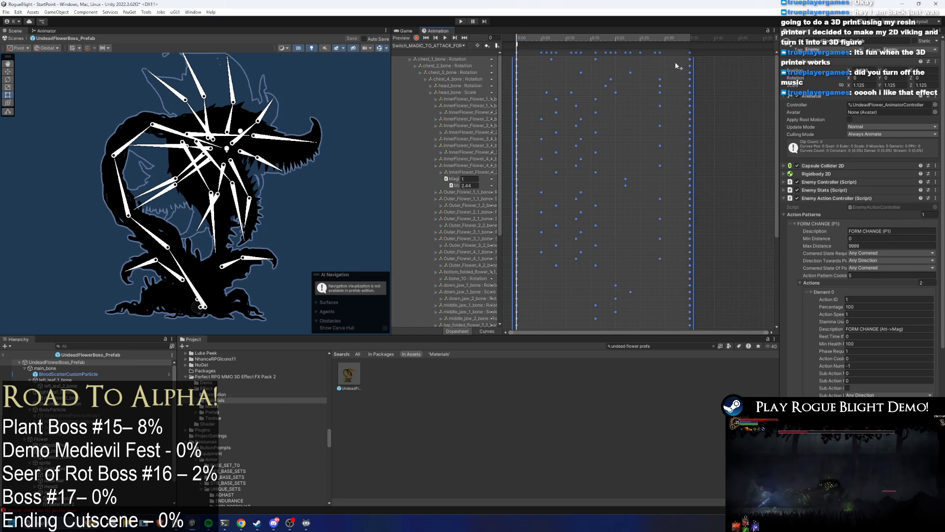
left_click_drag(690, 63, 739, 63)
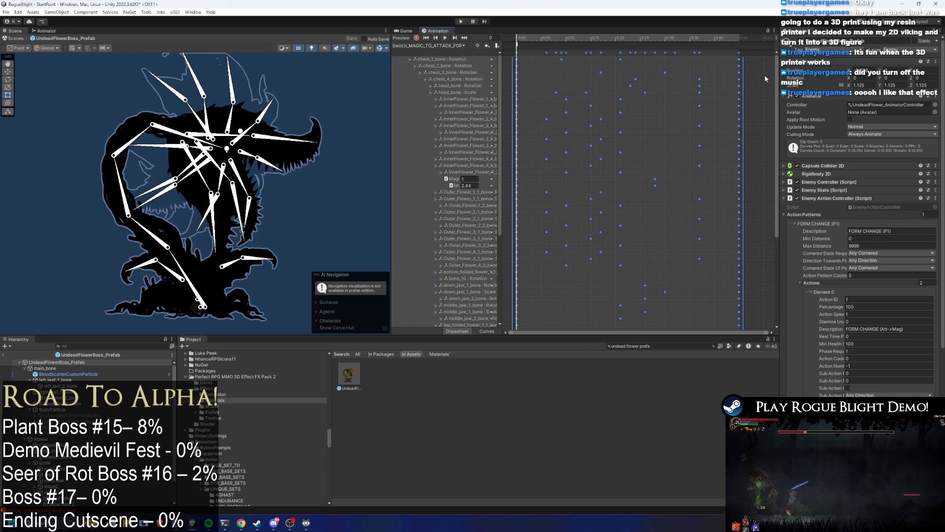
left_click(764, 74)
left_click(429, 45)
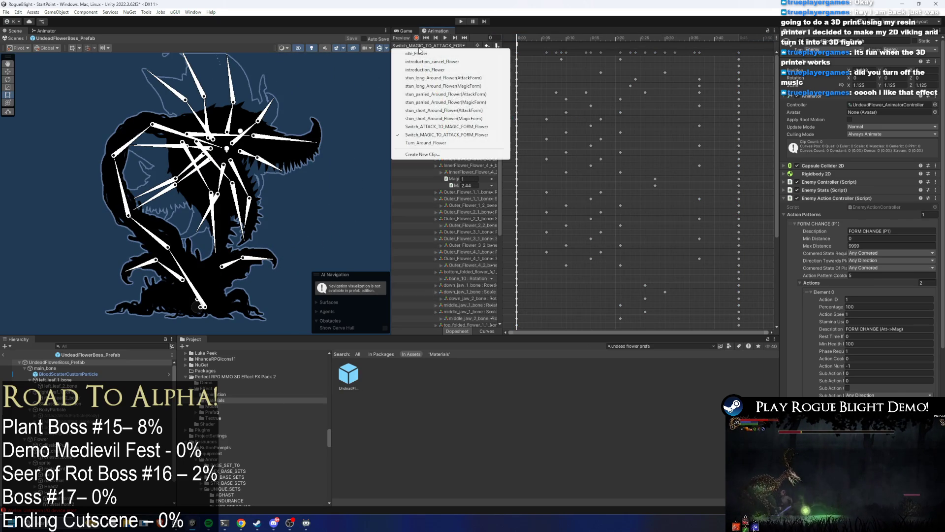
left_click(425, 154)
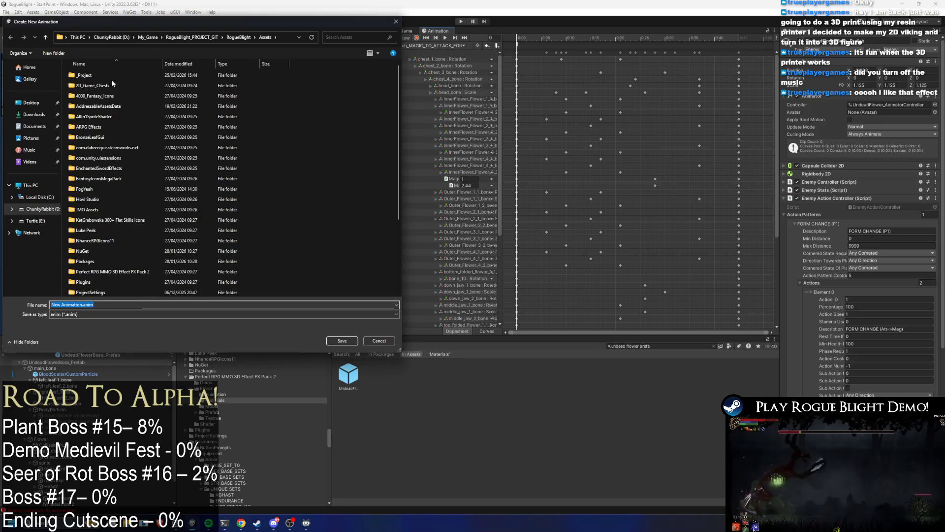
- Navigate the save dialog to _Project/_Animations/_Enemy/Undead_Flower
left_click(116, 76)
double_click(117, 76)
double_click(123, 74)
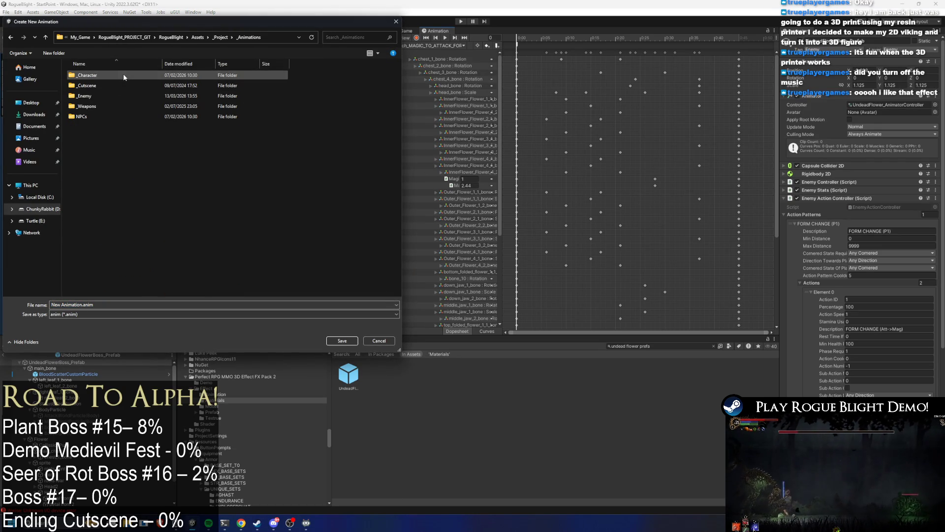
double_click(102, 96)
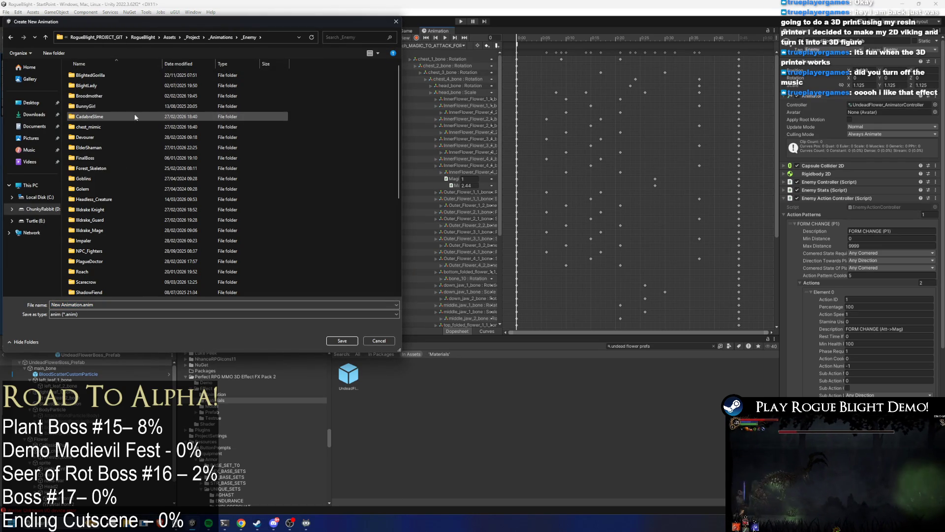
key("u")
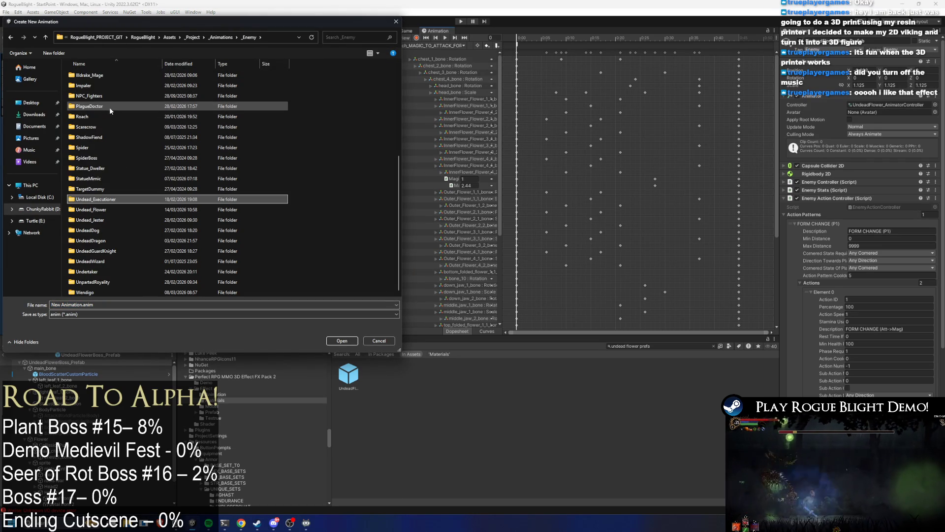
key("Down")
key("Return")
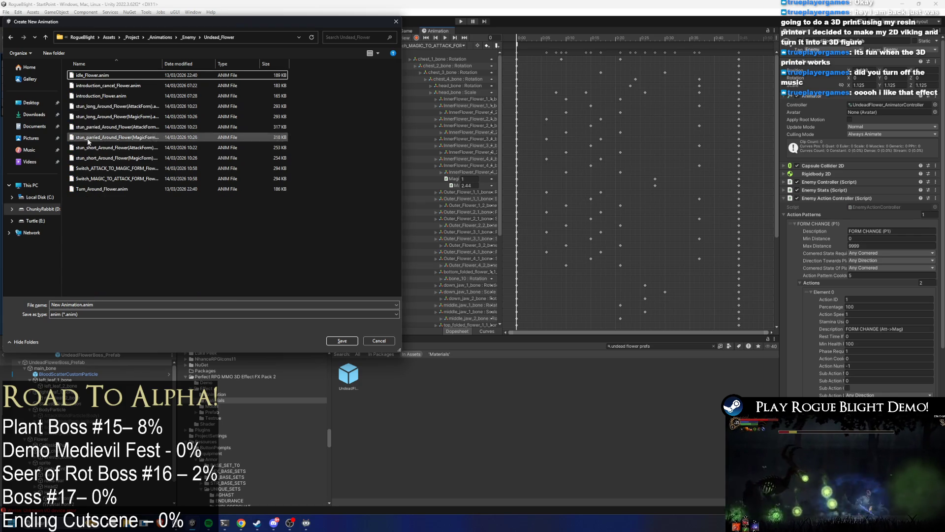
- Name the clip Phase2_Transformation_Flower(AttackForm).anim and save it
left_click(89, 305)
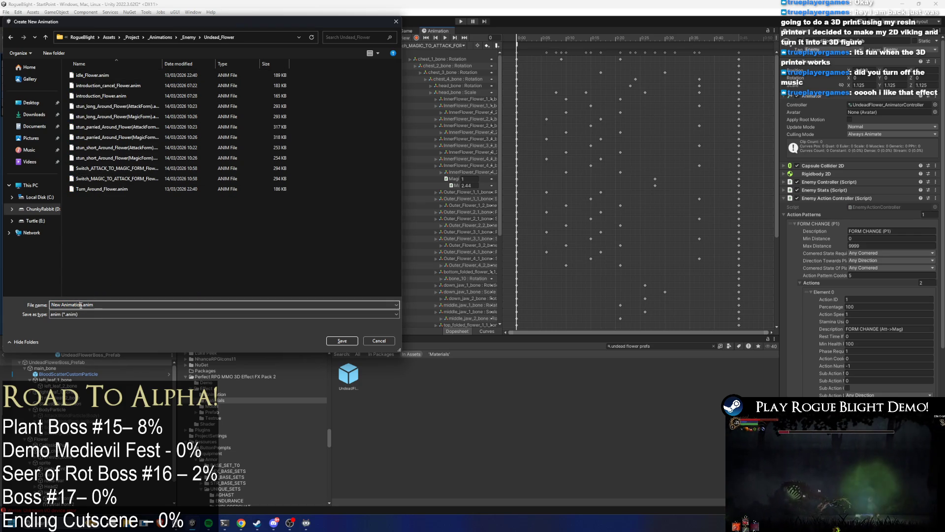
key("BackSpace")
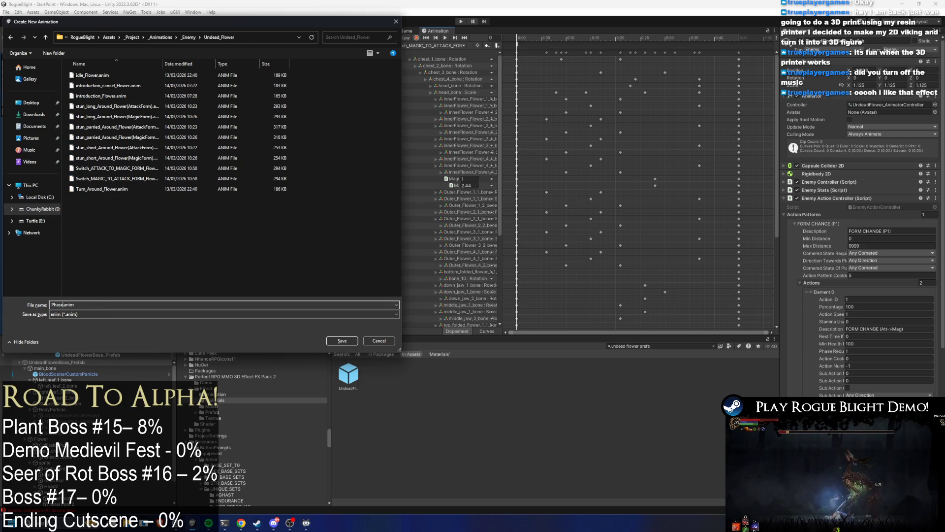
type("2_Transformation_Flower(Attack")
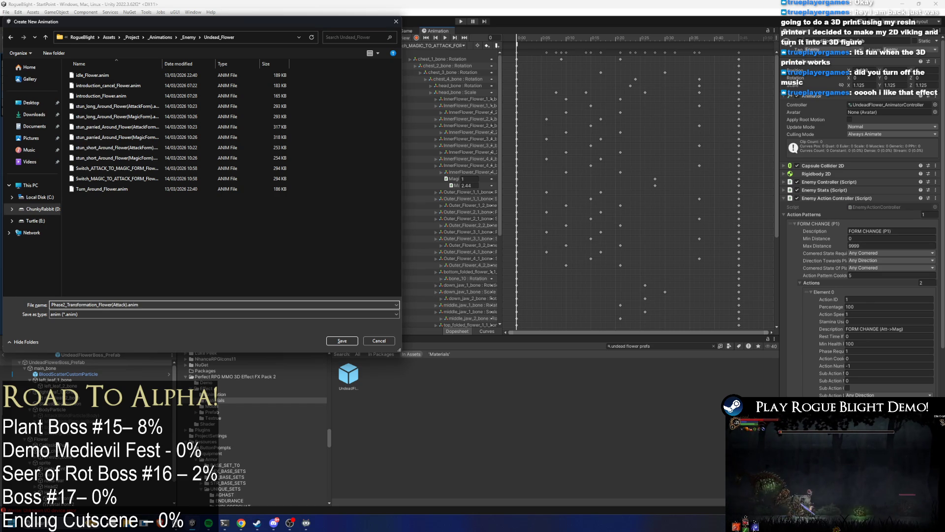
key("Return")
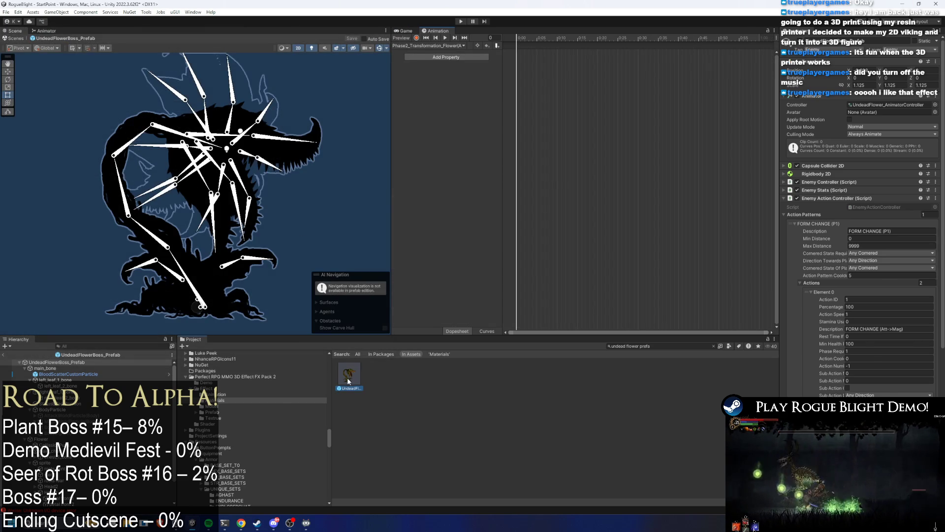
- Select the boss prefab, cycle from idle_Flower to the Phase2 clip, move to a later frame and start recording
left_click(348, 378)
left_click(456, 45)
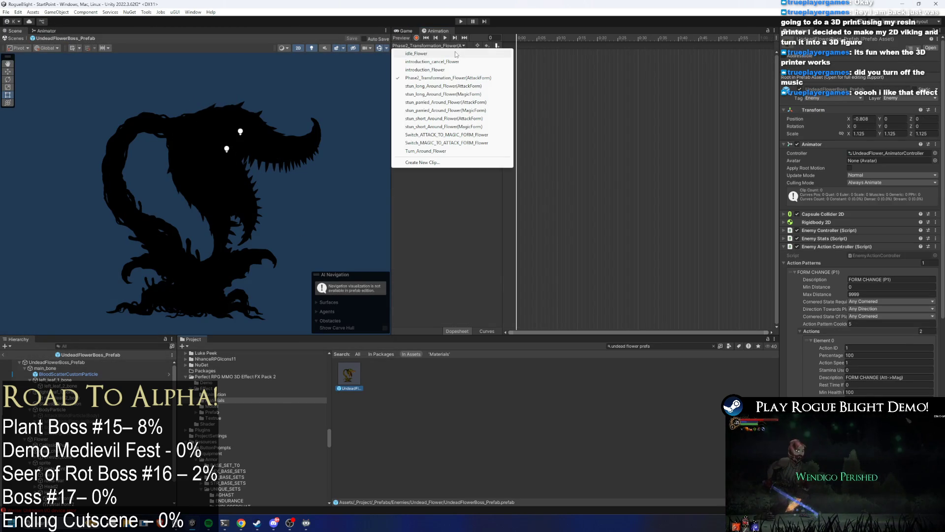
left_click(456, 54)
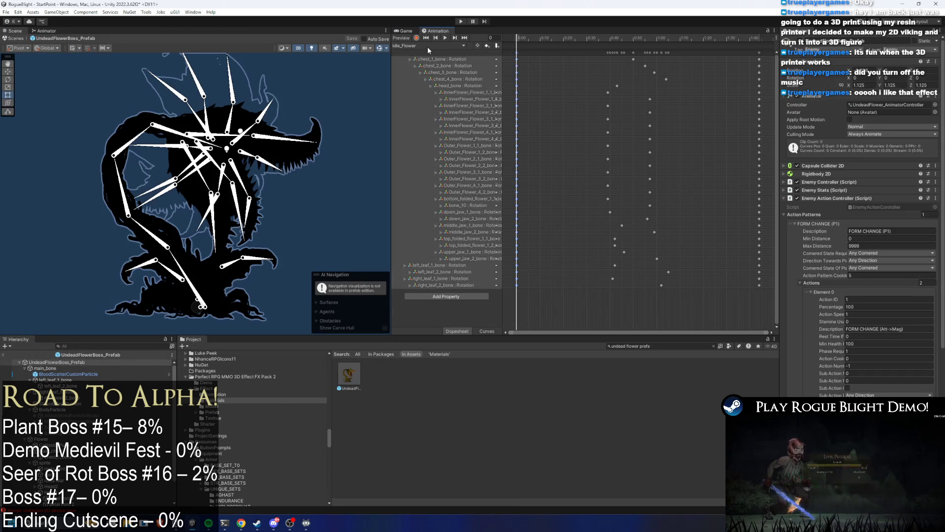
left_click(428, 46)
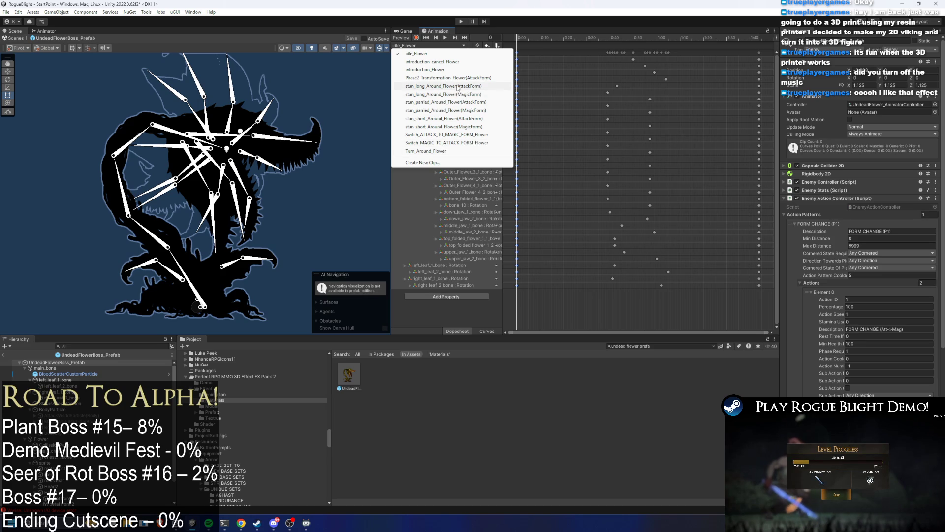
left_click(458, 79)
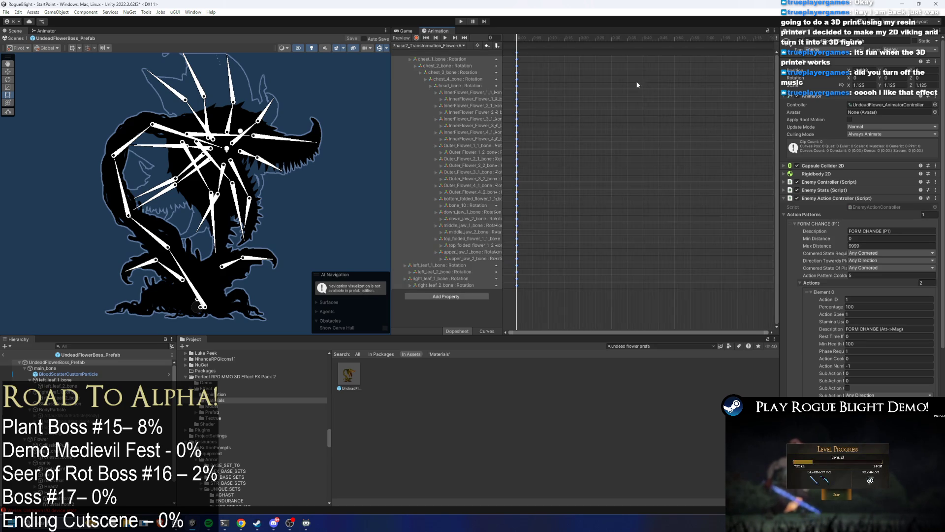
scroll(668, 58, "down", 2)
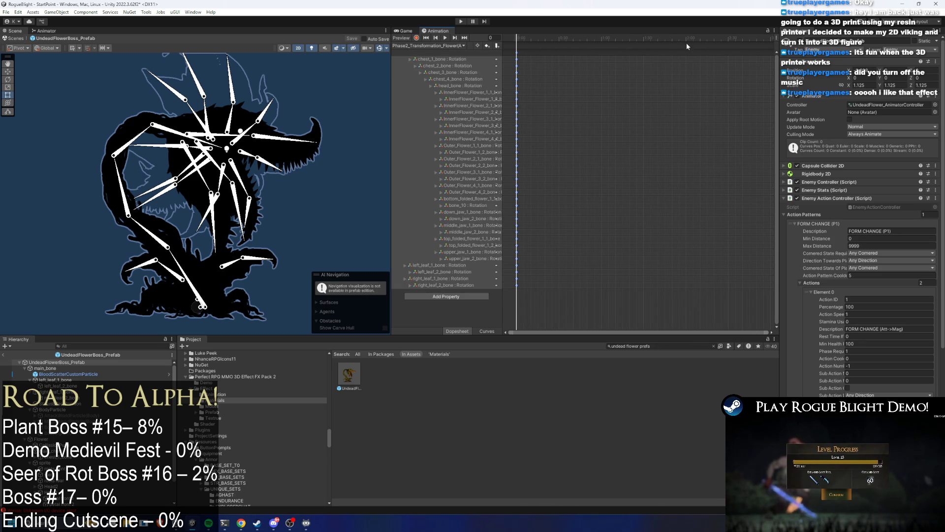
left_click(643, 39)
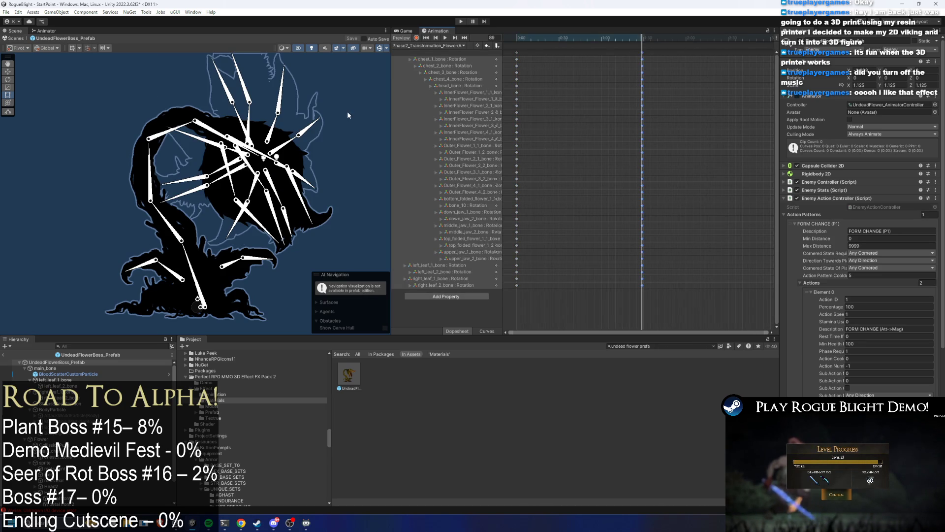
left_click(417, 38)
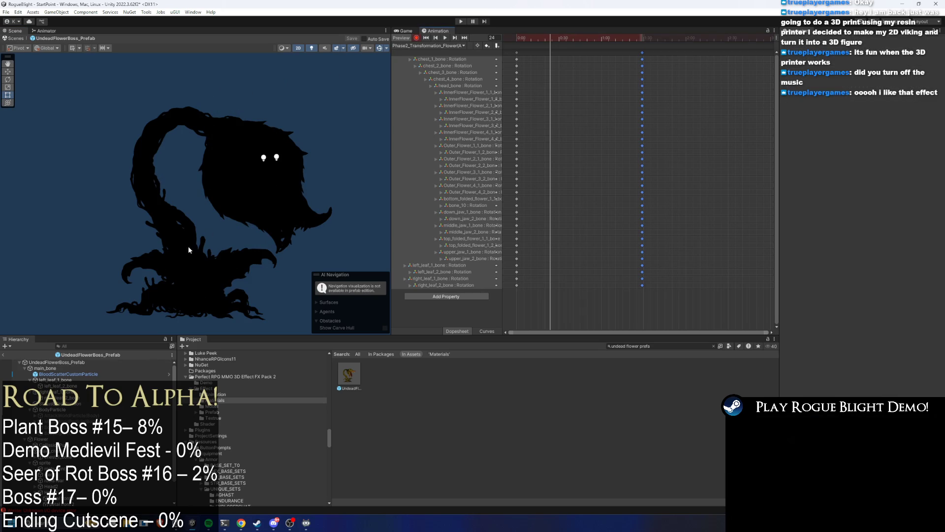
- Rotate the chest, chest_3 and chest_4 bones and tilt the upper jaw into a new pose
left_click(184, 253)
left_click_drag(192, 259, 198, 260)
left_click(551, 53)
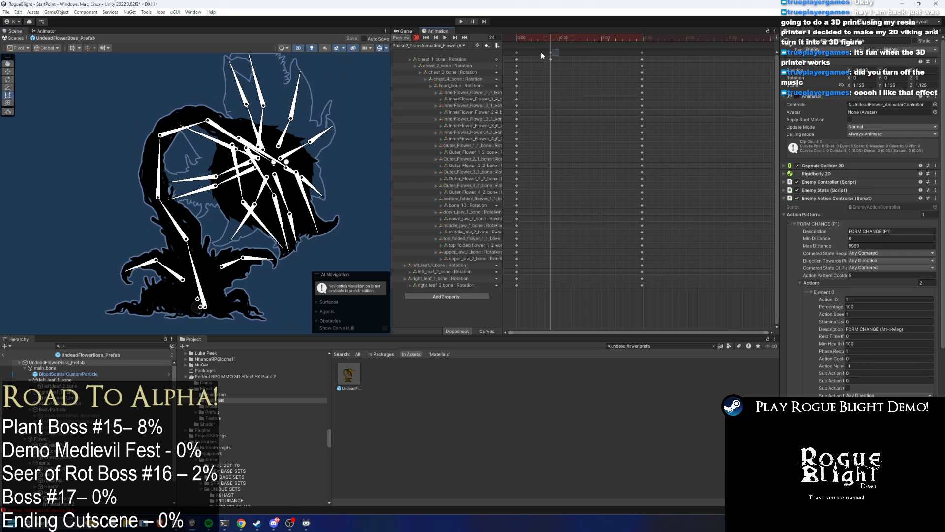
left_click(183, 172)
left_click_drag(184, 171, 184, 173)
left_click_drag(228, 134, 286, 141)
mouse_move(294, 174)
left_mouse_down()
mouse_move(281, 158)
mouse_move(334, 134)
left_mouse_up()
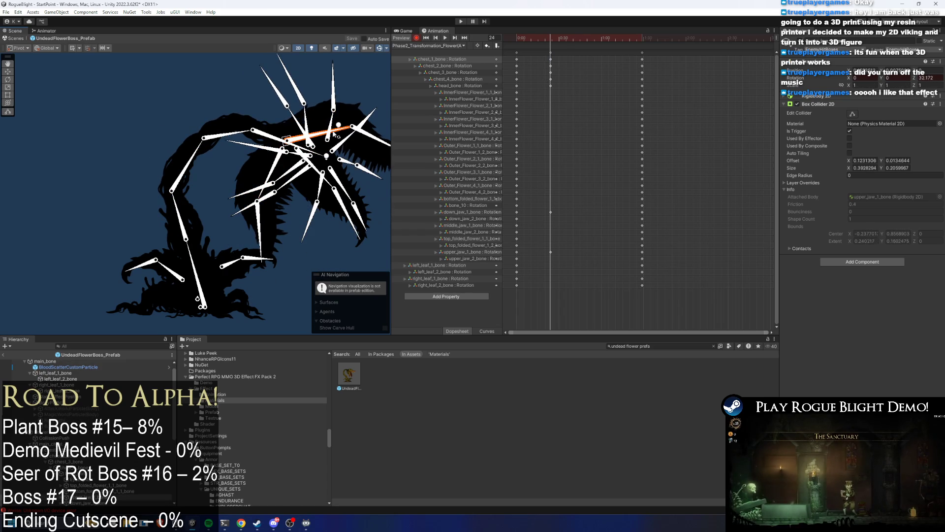
- Rotate down_jaw_1_bone downward, then delete all keyframes at the current frame
left_click(324, 174)
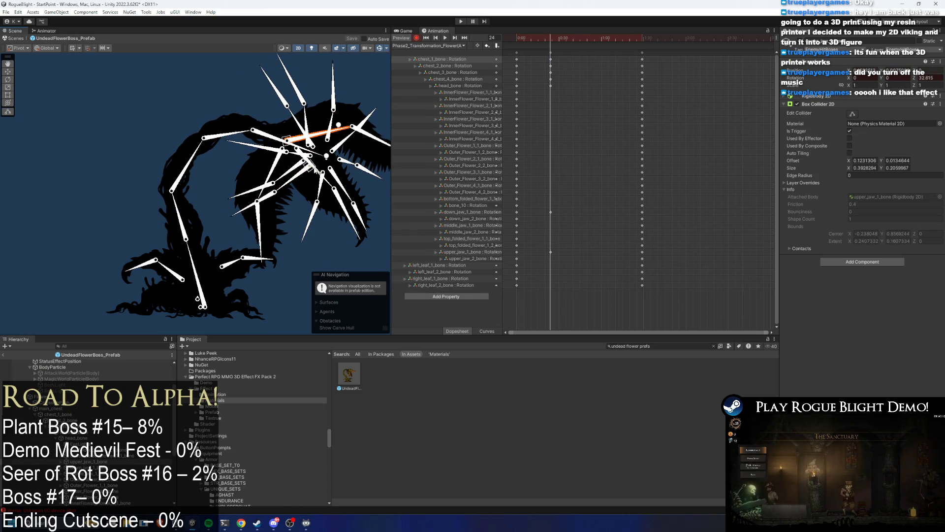
left_click_drag(324, 174, 255, 161)
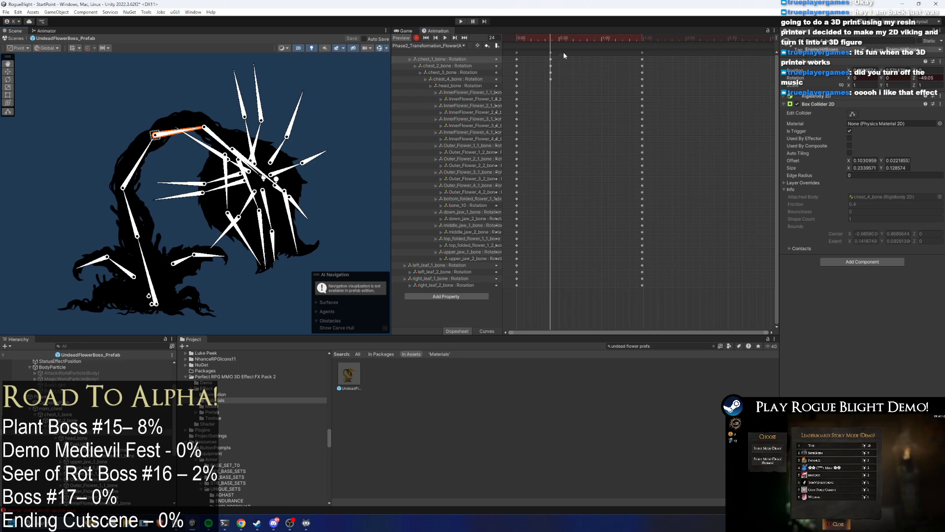
left_click(557, 55)
key("Delete")
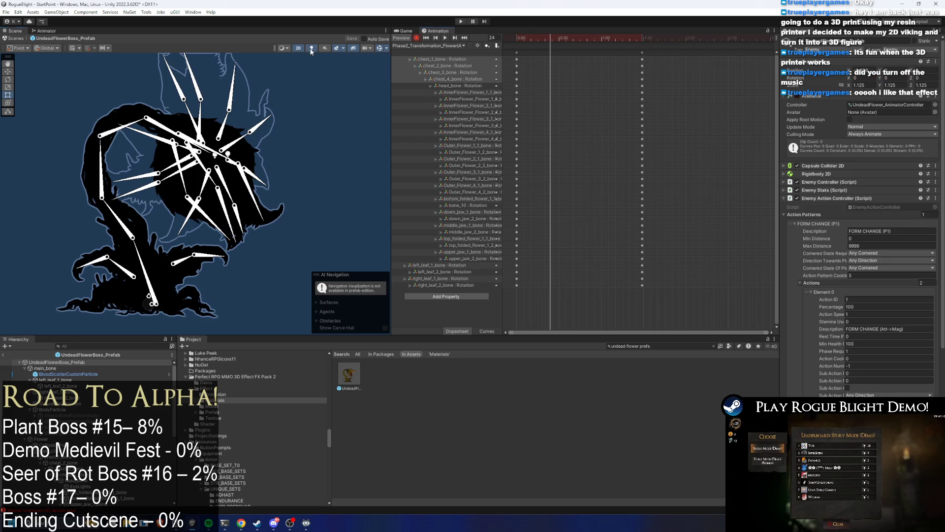
- Show full textures and rotate chest_2_bone and chest_4_bone at frame 26
left_click(311, 49)
left_click(354, 101)
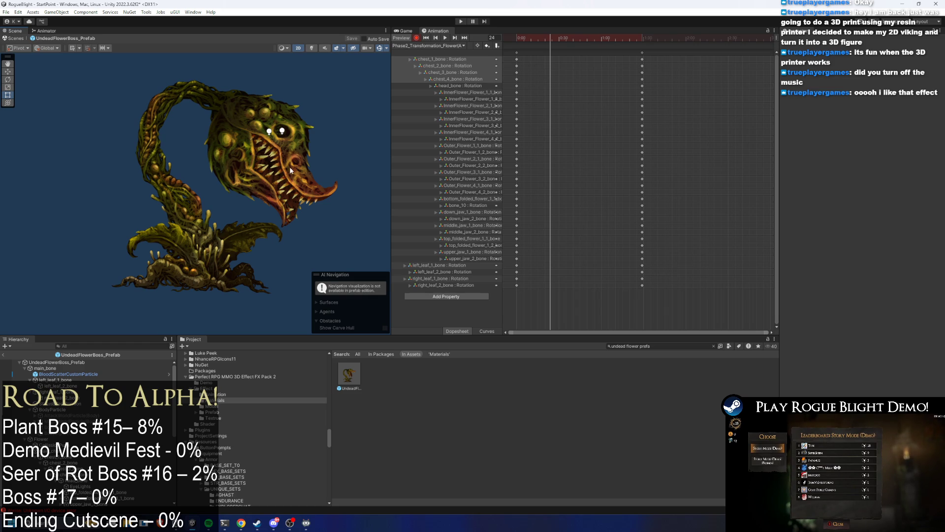
left_click_drag(539, 35, 553, 37)
left_click(172, 202)
mouse_move(172, 201)
left_mouse_down()
mouse_move(137, 142)
mouse_move(151, 116)
left_mouse_up()
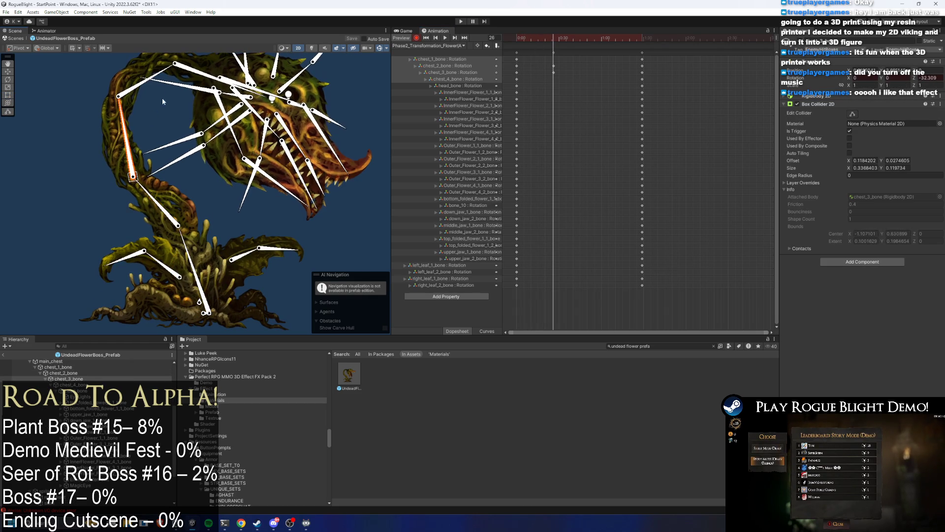
left_click_drag(164, 70, 223, 91)
- At frame 26, open the upper jaw, raise the head and rotate the middle jaw
left_click_drag(238, 141, 231, 128)
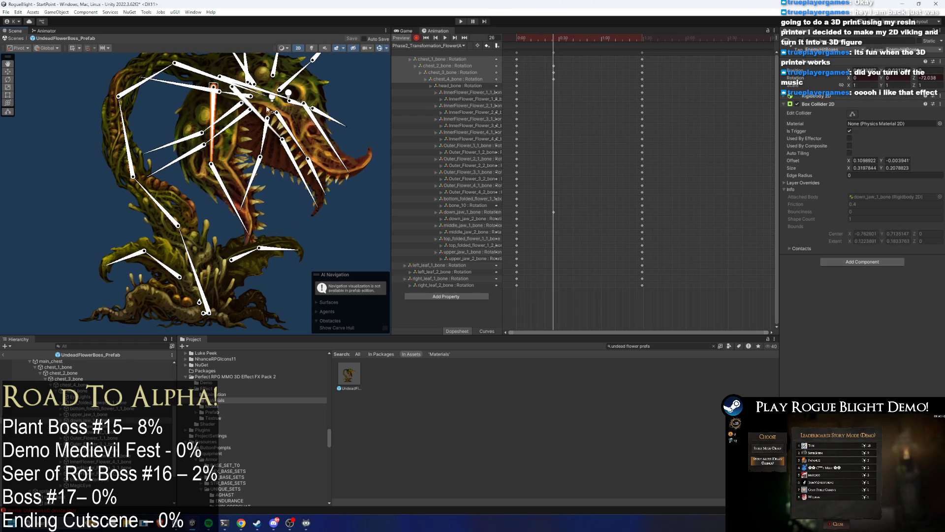
left_click_drag(256, 81, 280, 88)
mouse_move(135, 172)
left_mouse_down()
mouse_move(164, 193)
mouse_move(160, 180)
left_mouse_up()
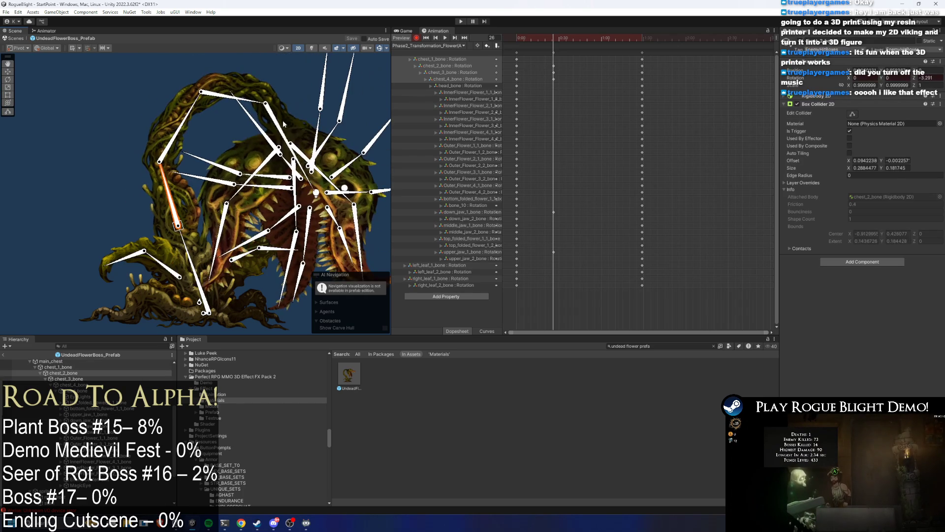
left_click_drag(162, 123, 182, 115)
mouse_move(236, 90)
left_mouse_down()
mouse_move(276, 111)
mouse_move(269, 99)
left_mouse_up()
left_click_drag(345, 192, 253, 189)
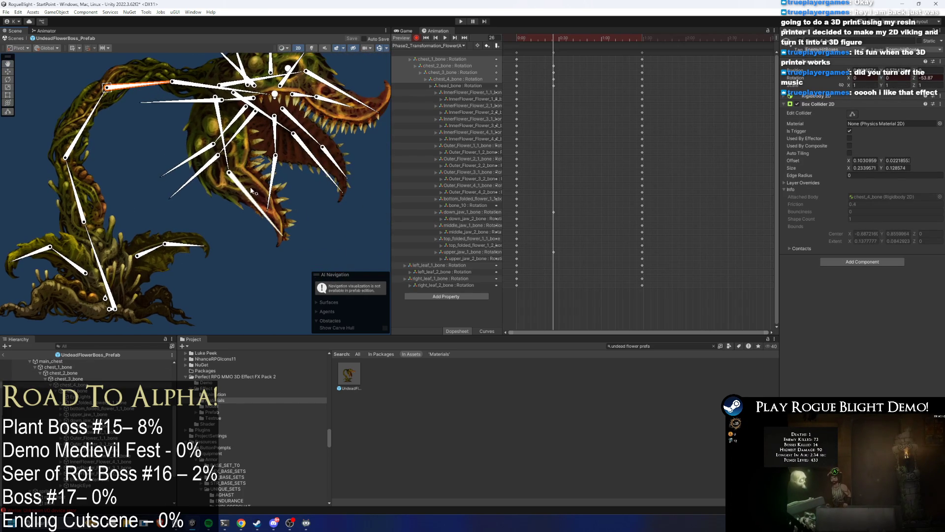
left_click_drag(311, 155, 280, 143)
- Key middle_jaw_2_bone at frame 46, then InnerFlower_Flower_1_1 and the upper jaw tip at frame 65
left_click_drag(554, 37, 582, 37)
mouse_move(296, 167)
left_mouse_down()
mouse_move(284, 159)
mouse_move(362, 144)
left_mouse_up()
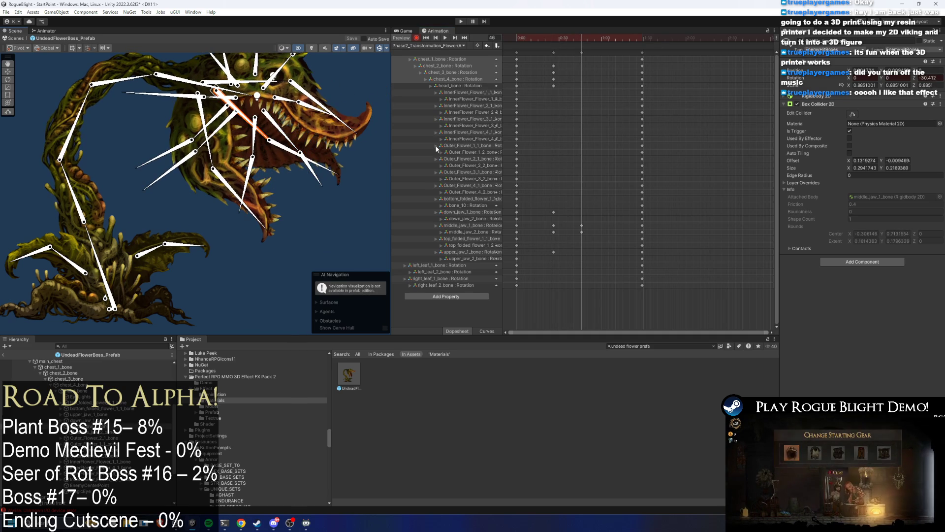
left_click_drag(592, 41, 609, 40)
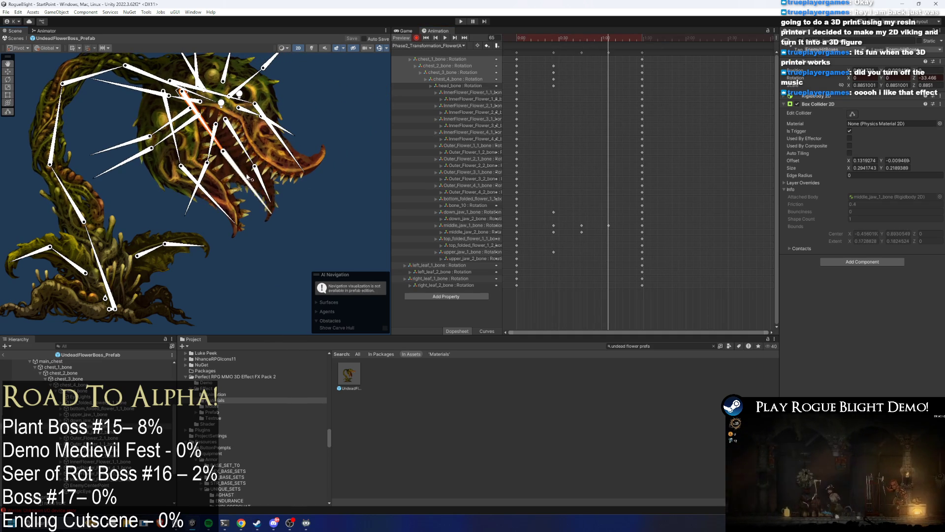
left_click_drag(157, 131, 185, 188)
mouse_move(249, 102)
left_mouse_down()
mouse_move(254, 88)
mouse_move(247, 98)
left_mouse_up()
- Select the down_jaw_2_bone track and preview the animation from frame 26
left_click(185, 192)
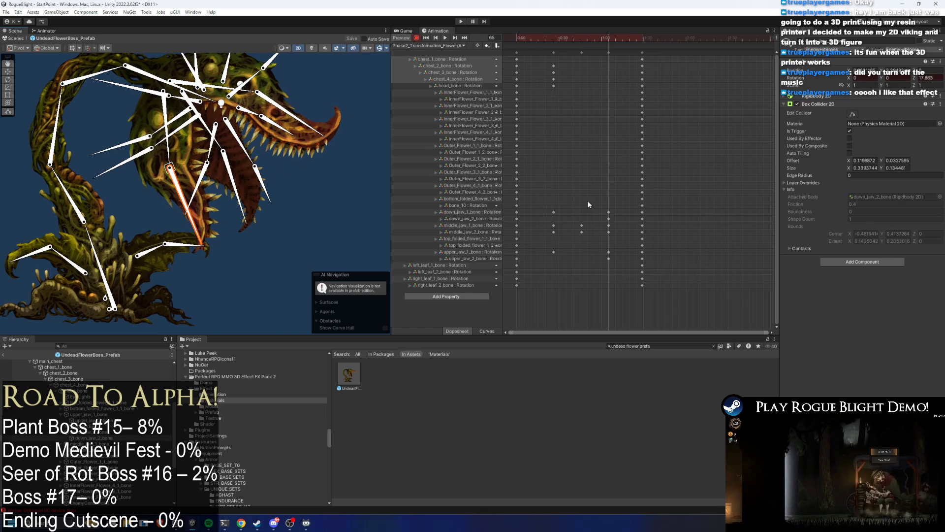
left_click(488, 220)
left_click_drag(571, 38, 552, 40)
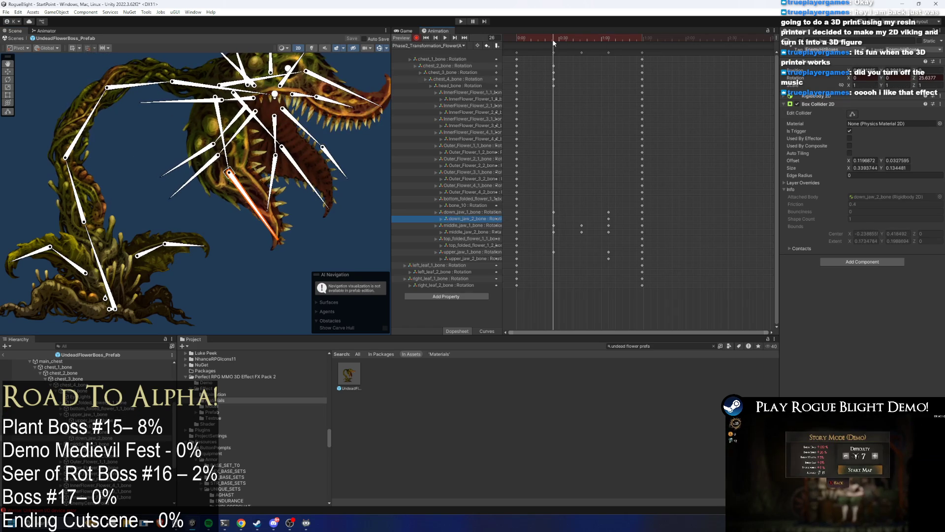
key("space")
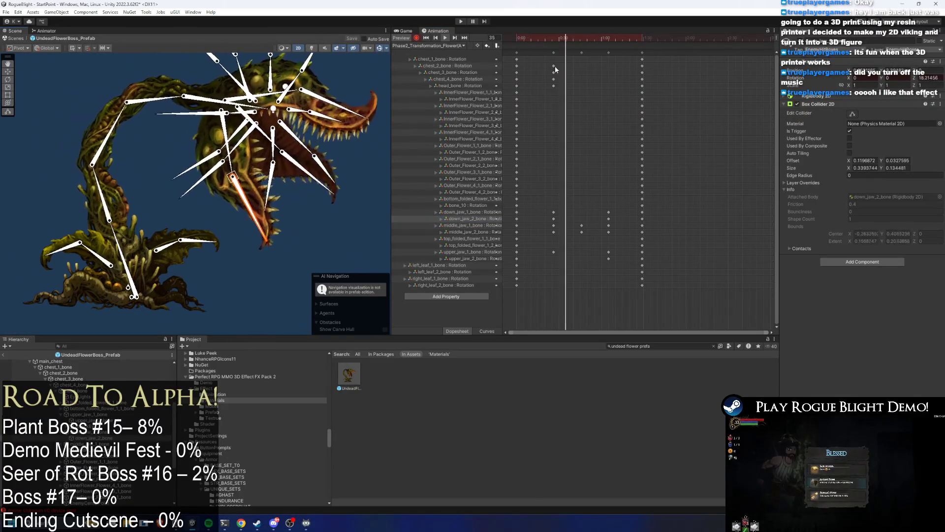
left_click(609, 40)
left_click_drag(609, 43, 581, 38)
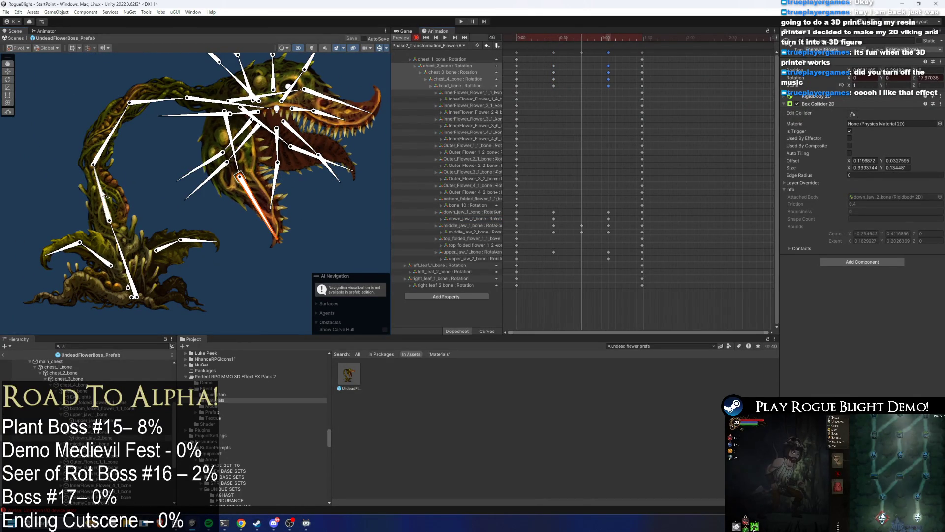
- Re-pose chest_4_bone, stem and head at frame 46 and preview the result
left_click_drag(104, 195, 97, 190)
left_click_drag(91, 143, 87, 135)
left_click_drag(124, 100, 118, 116)
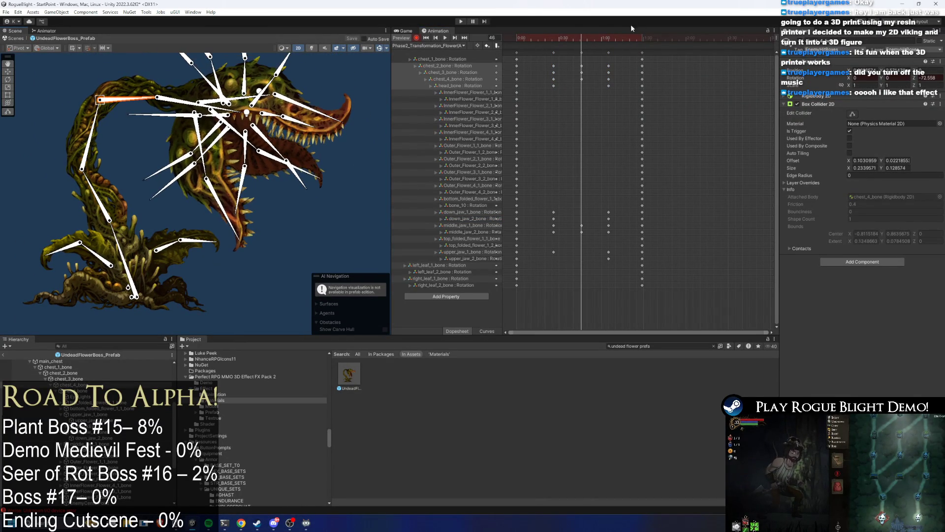
key("space")
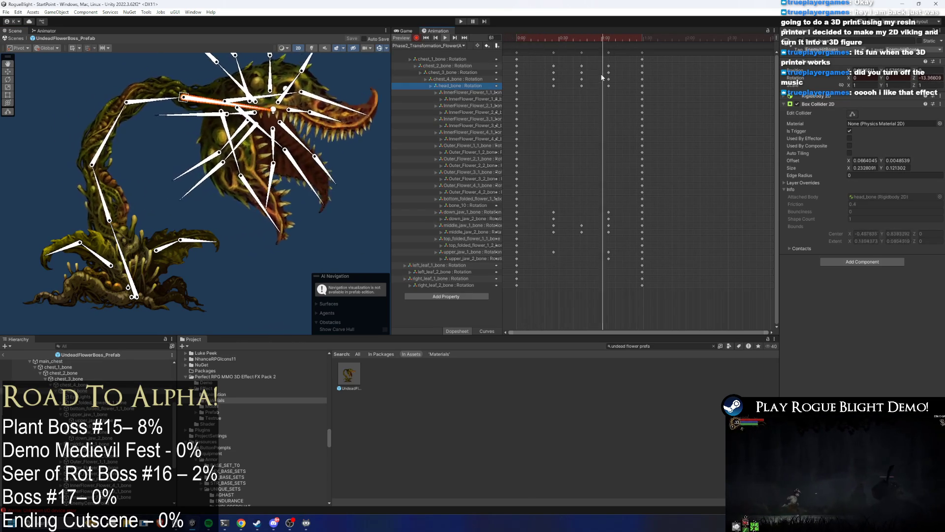
- Retime keys: shift chest and head keys to 0:24 and middle jaw keys to 0:38
mouse_move(587, 50)
left_mouse_down()
mouse_move(580, 87)
mouse_move(547, 87)
left_mouse_up()
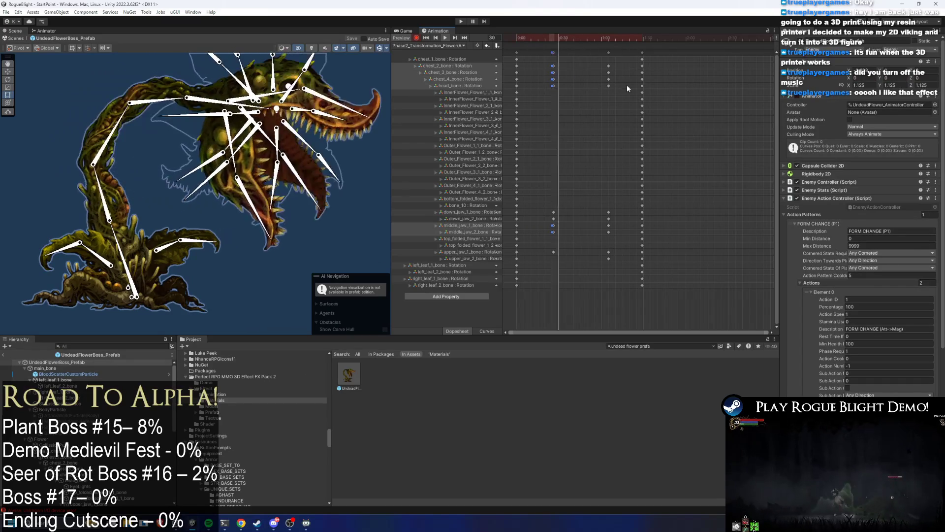
left_click_drag(572, 87, 555, 89)
left_click(311, 263)
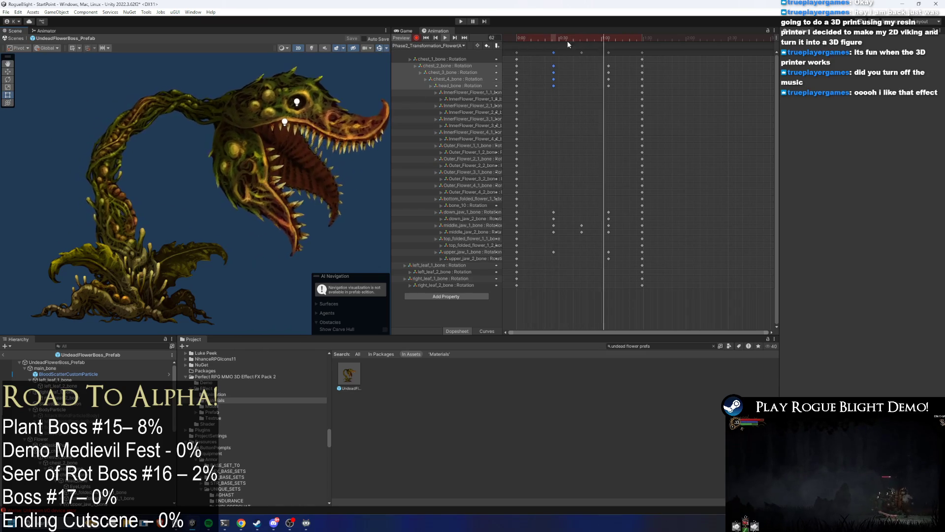
left_click_drag(601, 44, 609, 42)
left_click(210, 103)
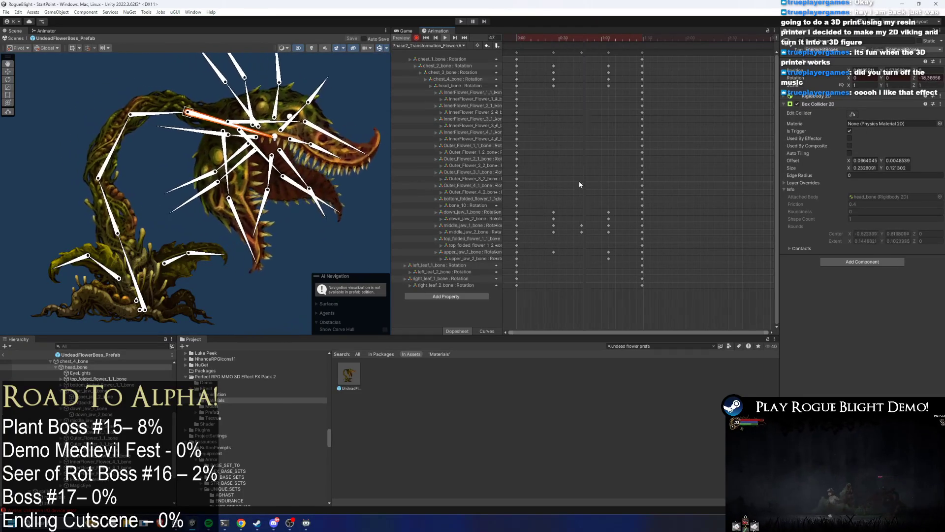
left_click_drag(582, 232, 565, 233)
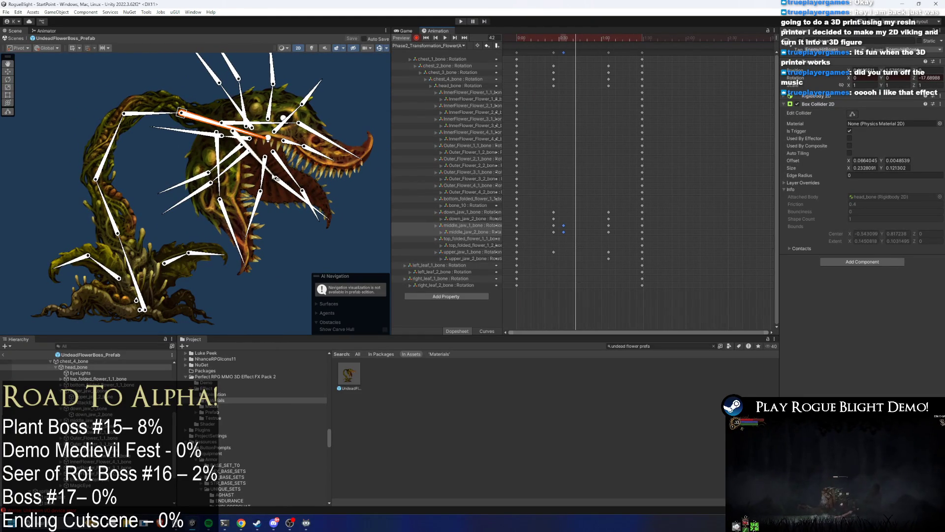
- Key the middle jaw at frame 48, paste its keys further along, and preview up to frame 38
left_click_drag(275, 177, 269, 184)
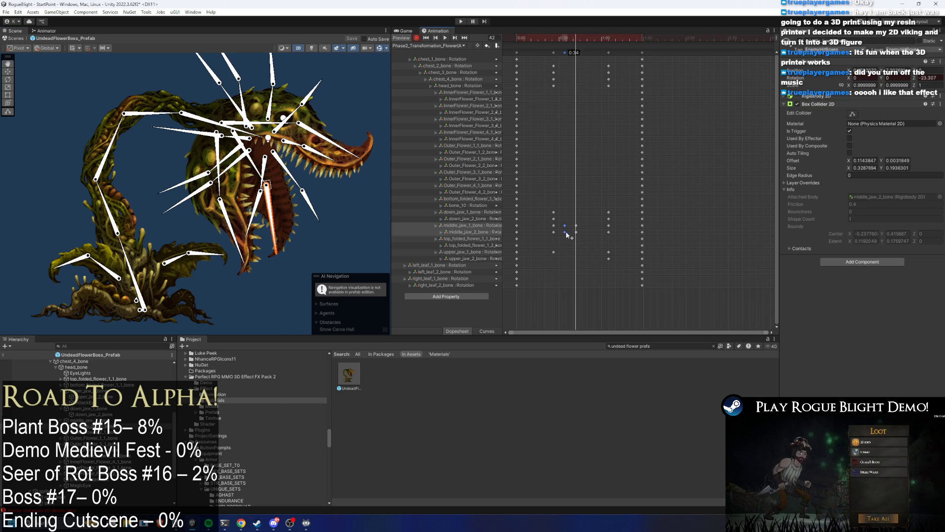
left_click(585, 38)
left_click_drag(276, 249, 339, 209)
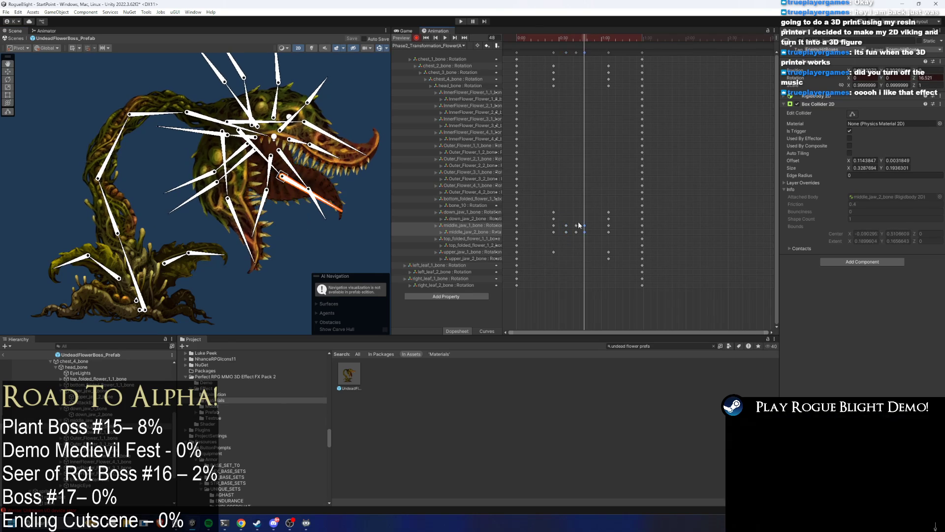
left_click(593, 37)
key("ctrl+v")
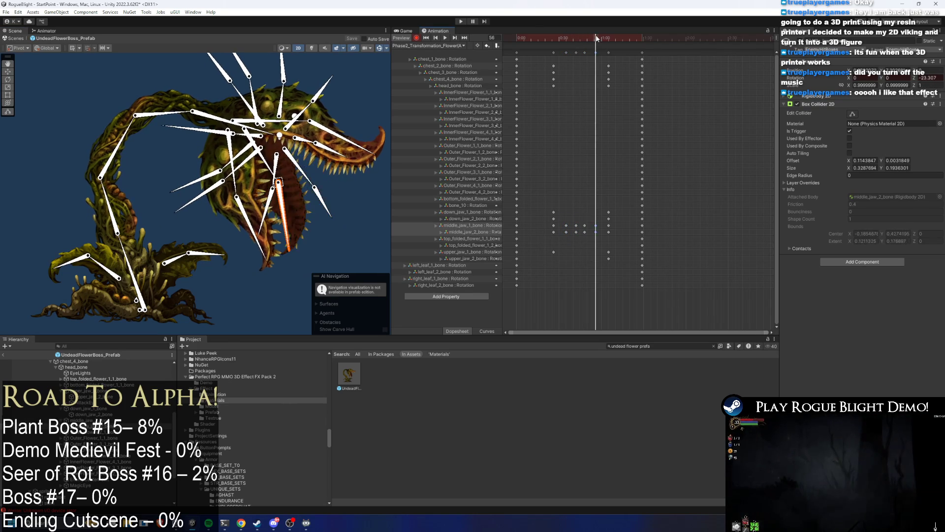
key("space")
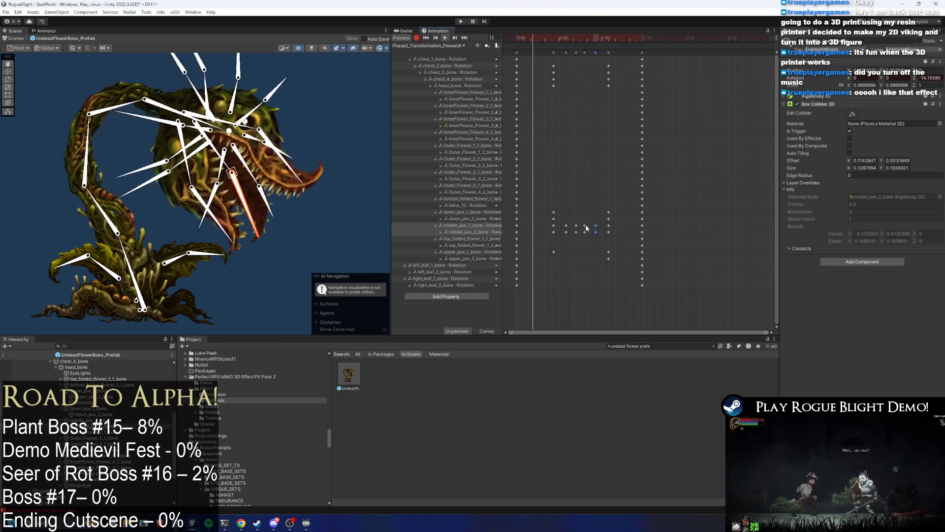
left_click(321, 250)
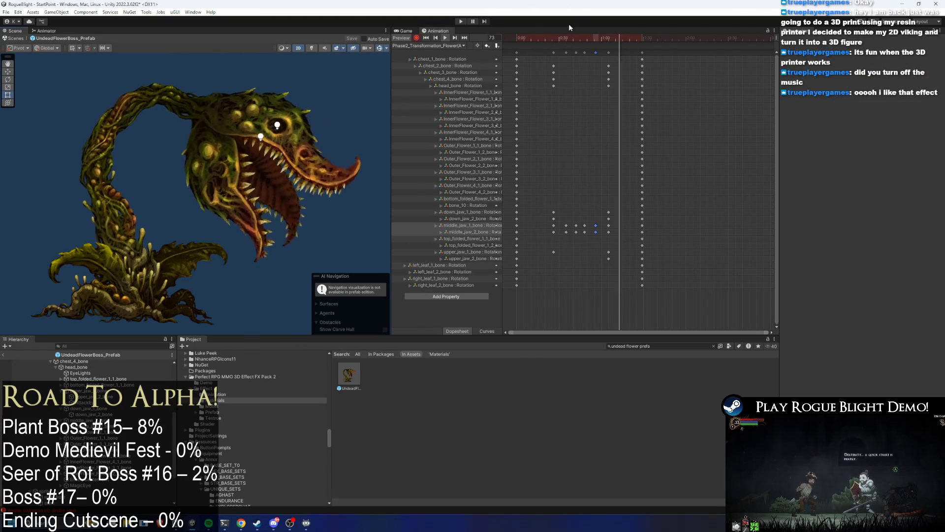
left_click(570, 38)
- Tilt down_jaw_1_bone and droop the upper jaw, then key the upper jaw level at frame 47
left_click(251, 198)
left_click(220, 189)
left_click_drag(219, 189, 222, 188)
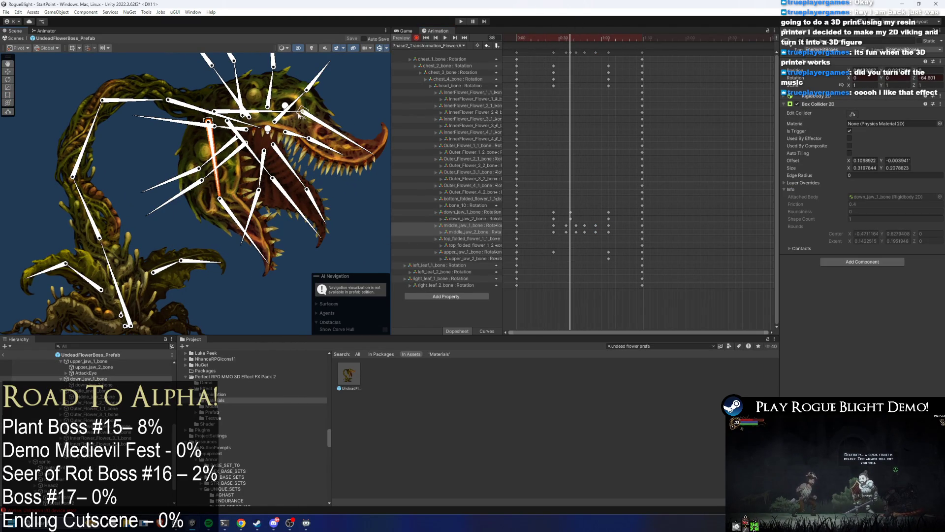
left_click_drag(315, 122, 358, 147)
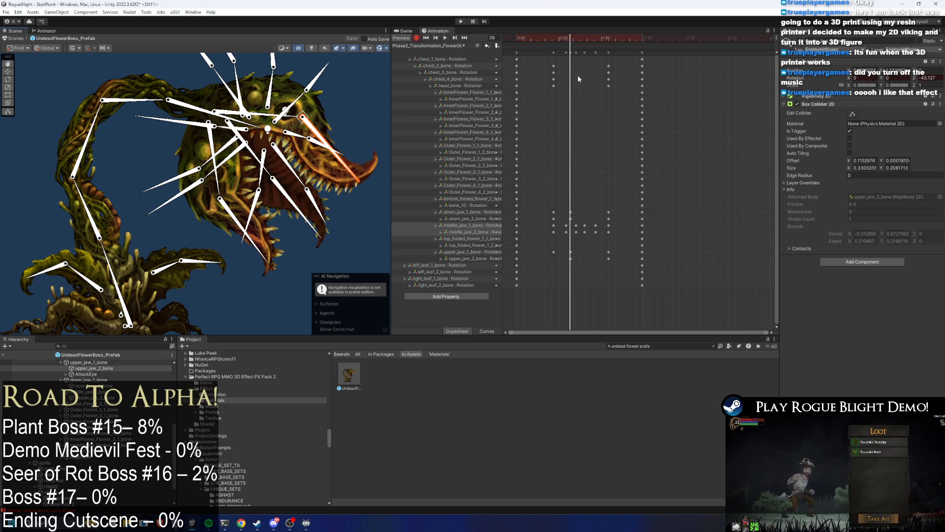
left_click_drag(576, 38, 583, 38)
mouse_move(344, 143)
left_mouse_down()
mouse_move(365, 113)
mouse_move(386, 123)
left_mouse_up()
- At frame 56, hang down_jaw_2_bone lower and swing both jaws into a new keyed pose
left_click(225, 183)
left_click_drag(232, 208, 233, 249)
left_click_drag(591, 40, 597, 41)
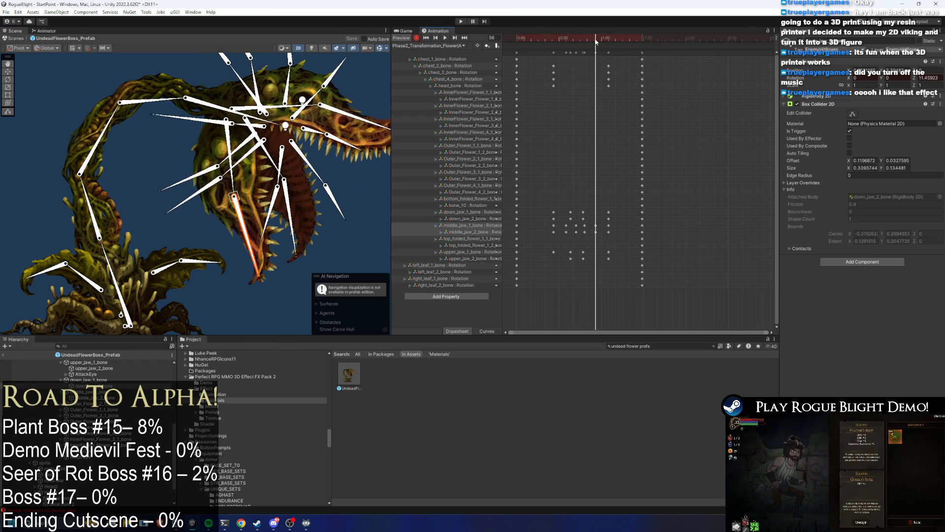
mouse_move(241, 217)
left_mouse_down()
mouse_move(261, 246)
mouse_move(315, 238)
left_mouse_up()
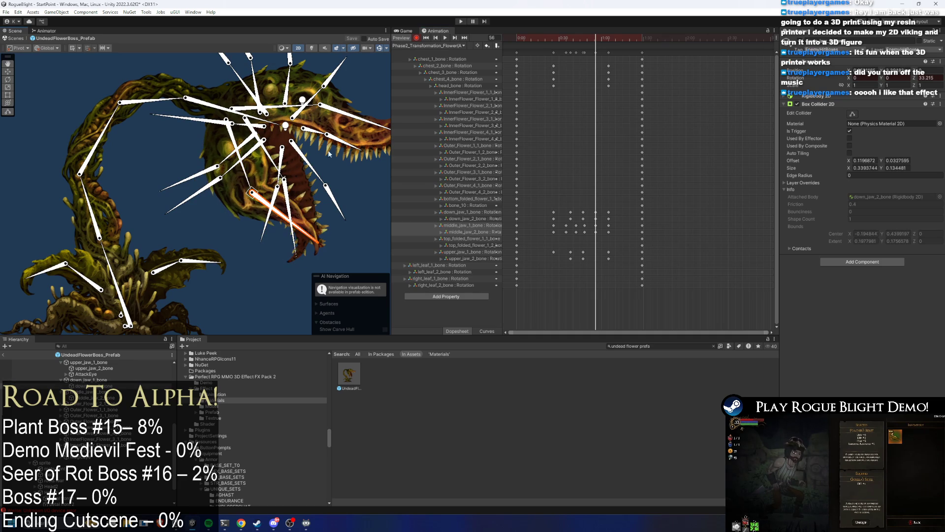
left_click_drag(322, 113, 345, 129)
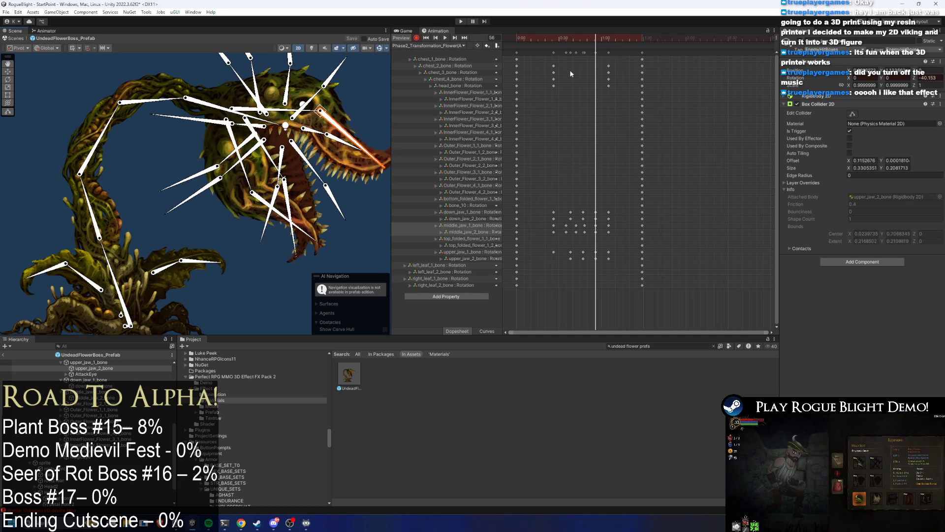
- Preview the clip from frame 13, then delete the middle_jaw keyframes
left_click(535, 39)
key("space")
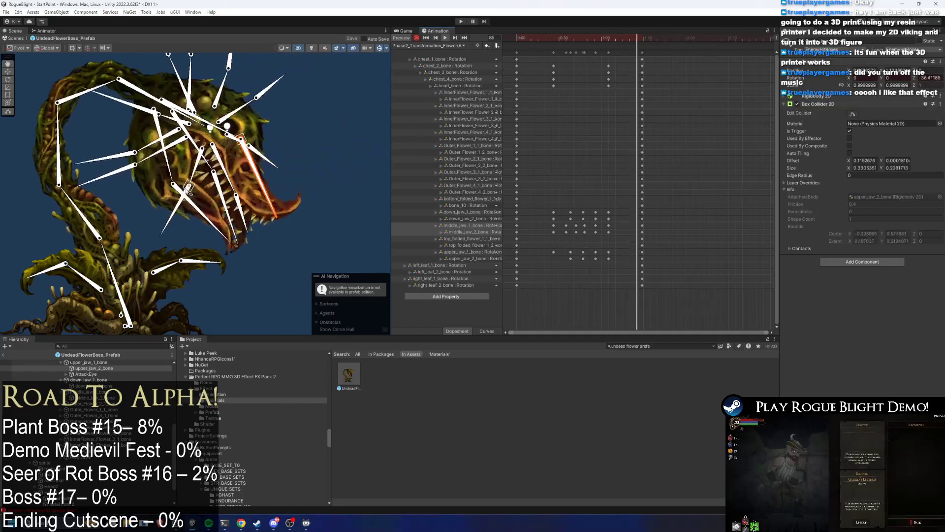
left_click(269, 276)
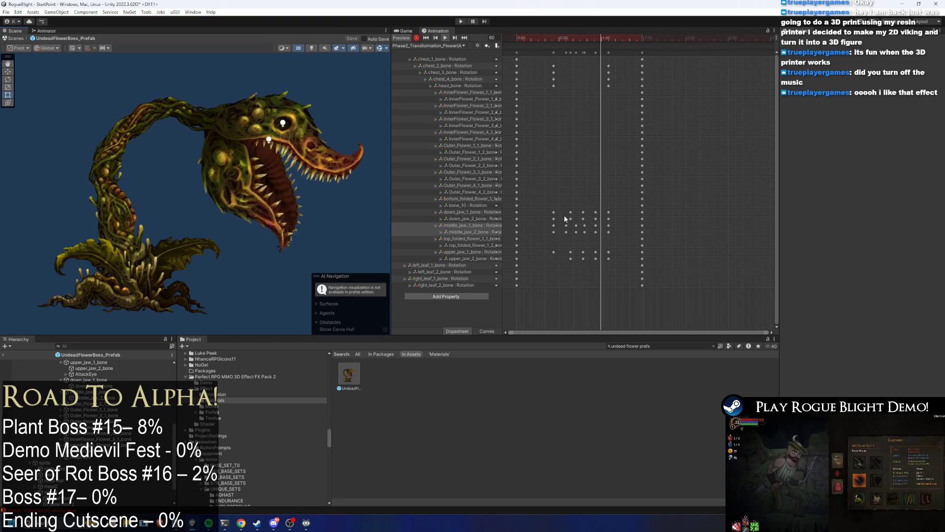
mouse_move(599, 240)
left_mouse_down()
mouse_move(566, 227)
mouse_move(584, 233)
left_mouse_up()
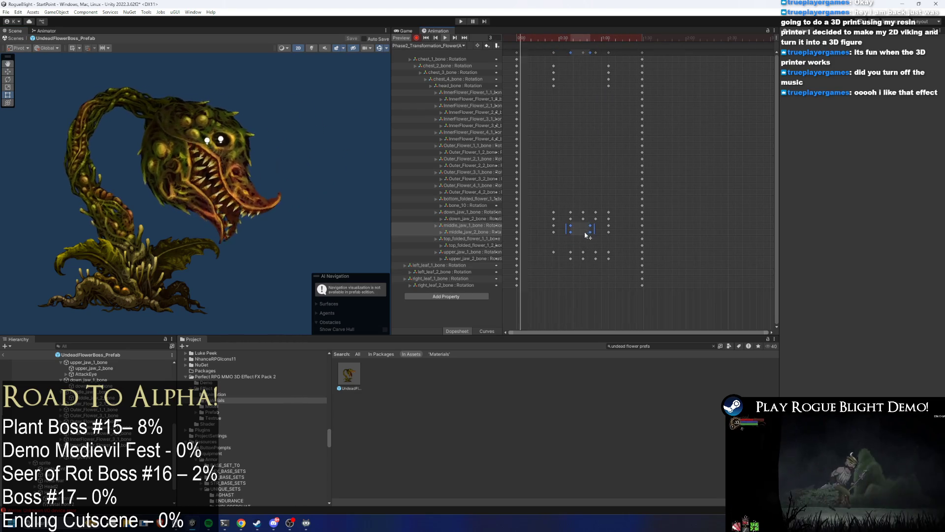
left_click_drag(586, 235, 586, 228)
key("Delete")
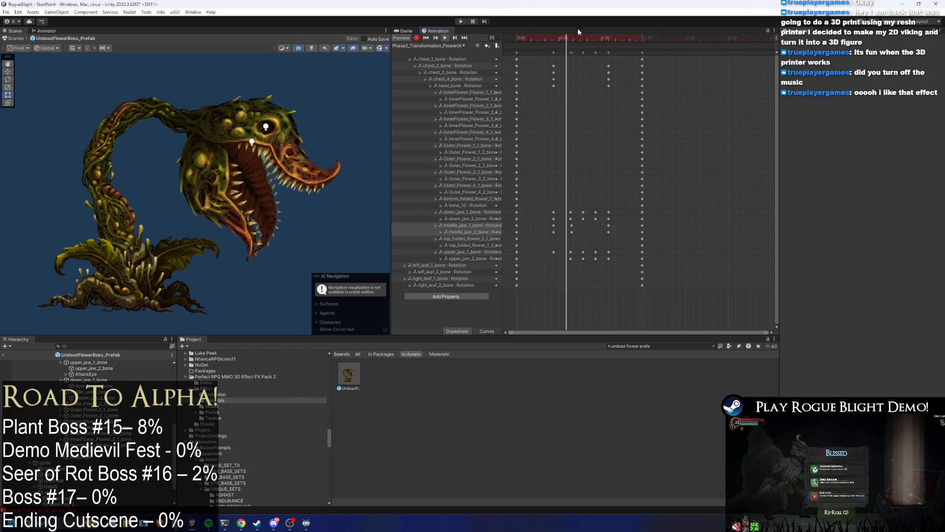
- Box-select and delete the unwanted jaw-bone keyframes in the Dopesheet
left_click(265, 177)
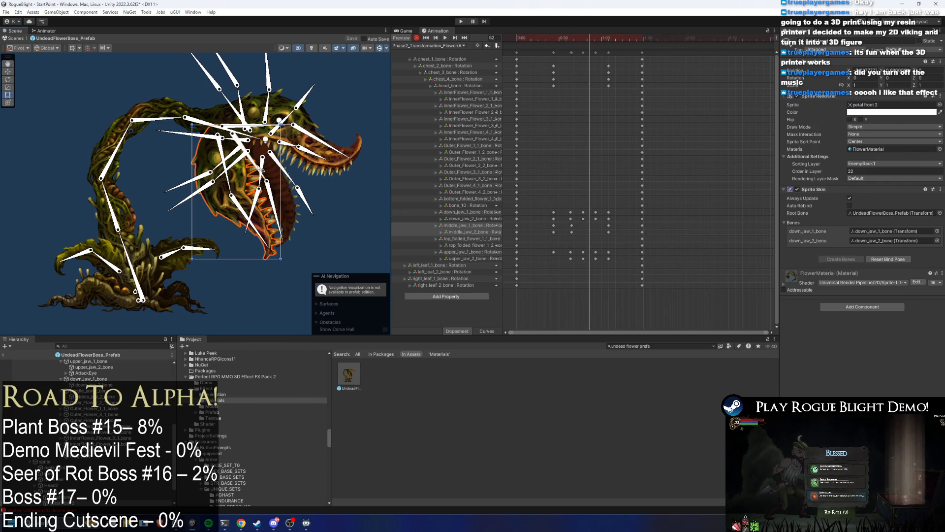
left_click(259, 169)
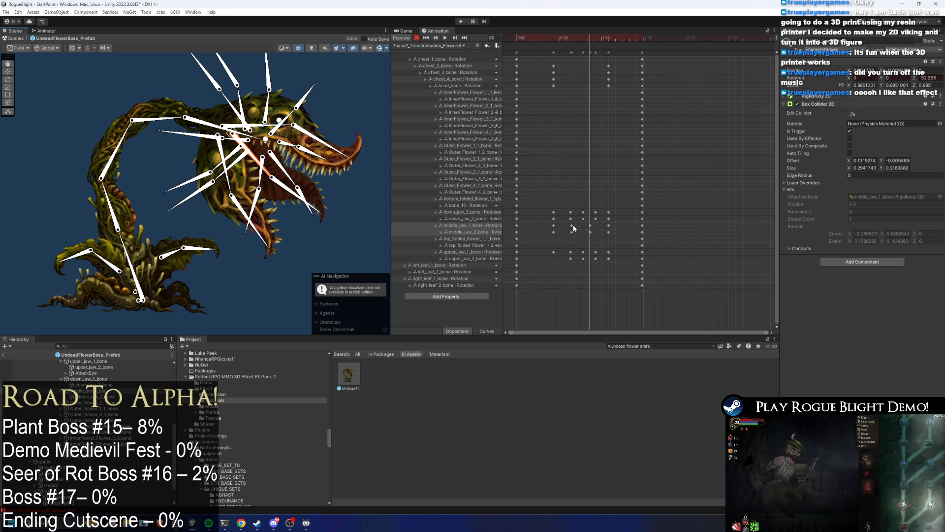
left_click(356, 90)
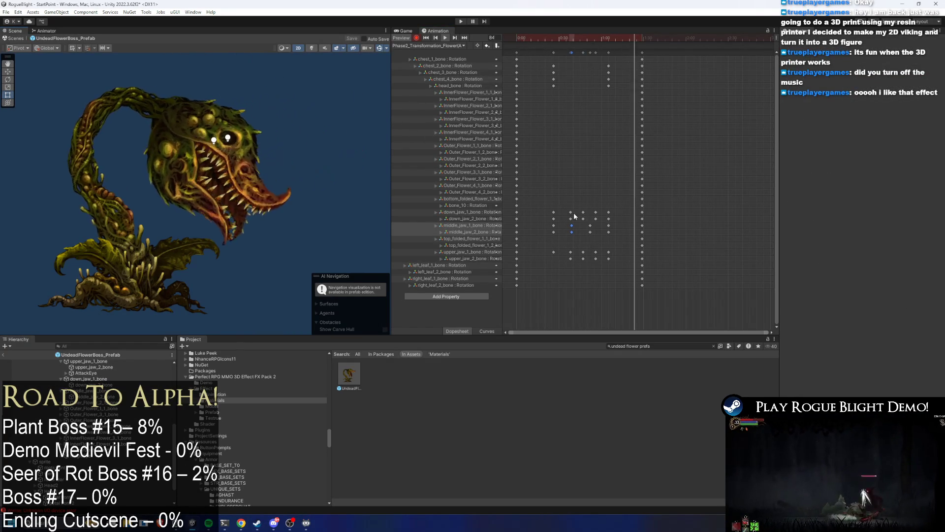
left_click_drag(565, 207, 605, 261)
key("Delete")
- At frame 36, rotate the upper and lower jaws shut to key the mouth closing
left_click(566, 43)
left_click(209, 163)
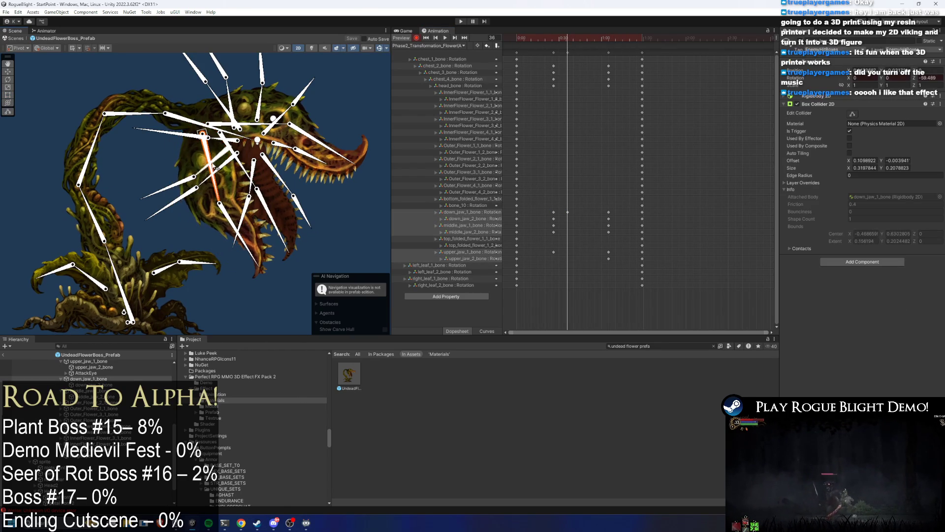
left_click_drag(251, 130, 249, 141)
left_click_drag(223, 188, 224, 190)
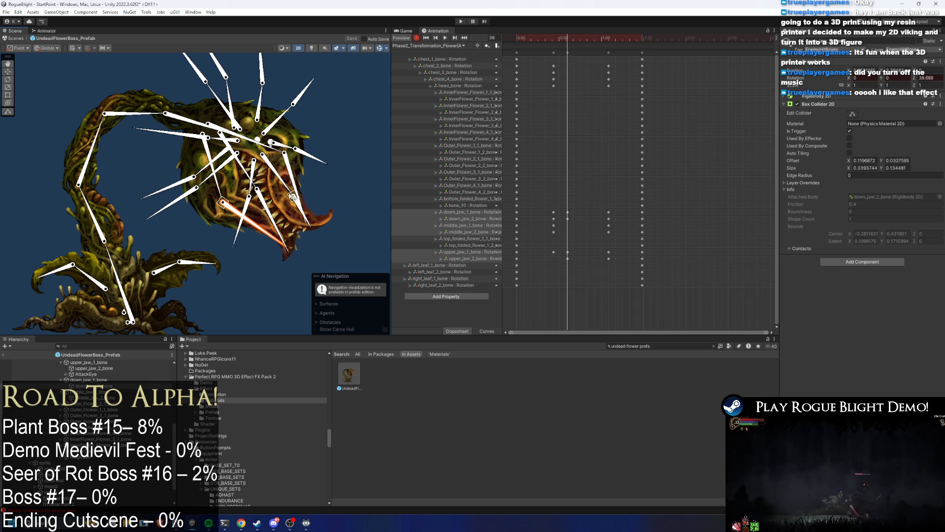
left_click(292, 197)
left_click(299, 181)
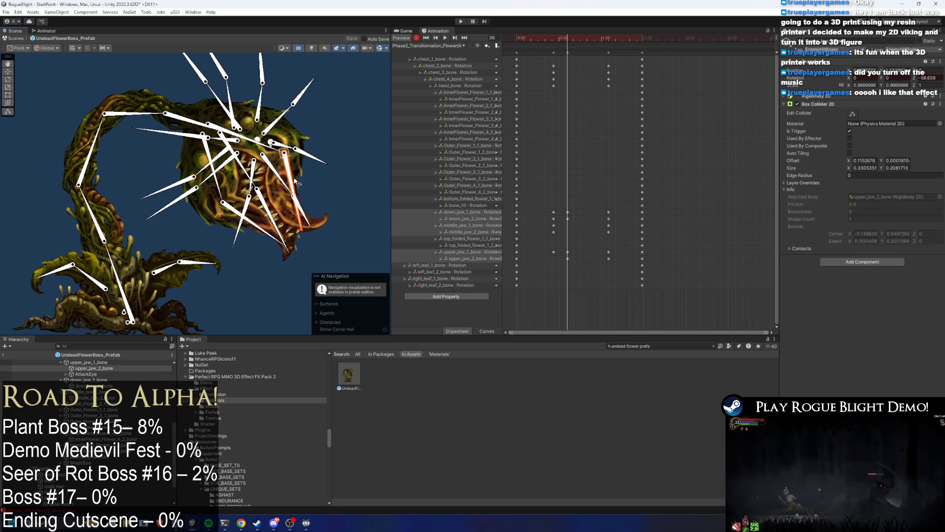
double_click(571, 31)
left_click(536, 37)
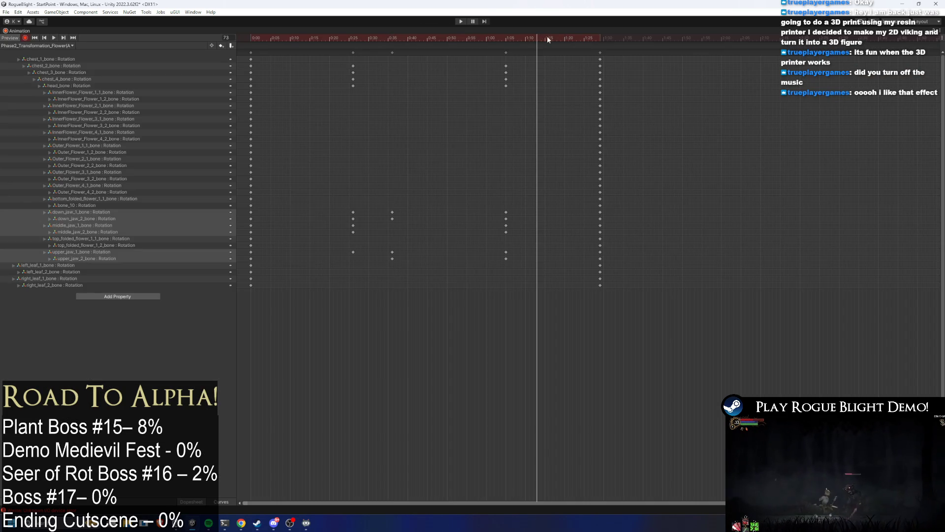
- Copy the jaw-bone keyframes and paste them at frame 26
double_click(548, 28)
key("space")
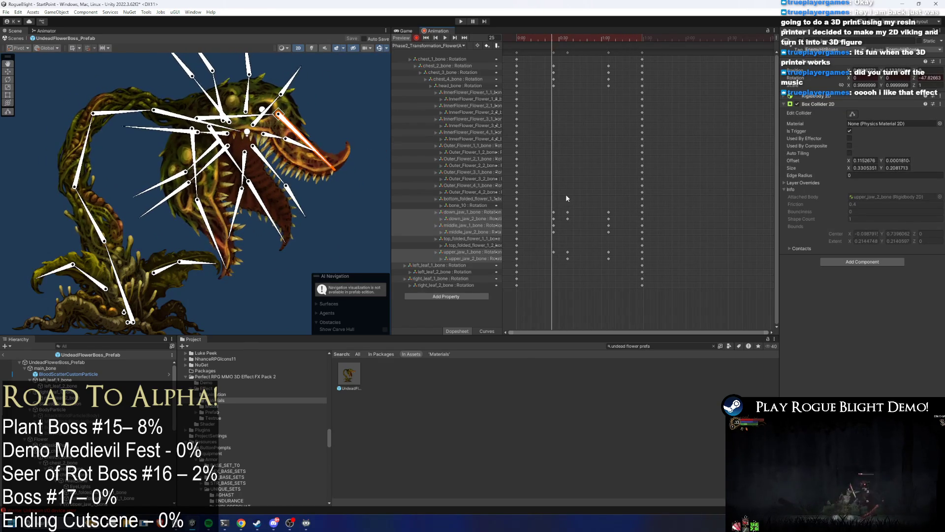
left_click_drag(569, 189, 568, 271)
key("ctrl+c")
left_click(554, 38)
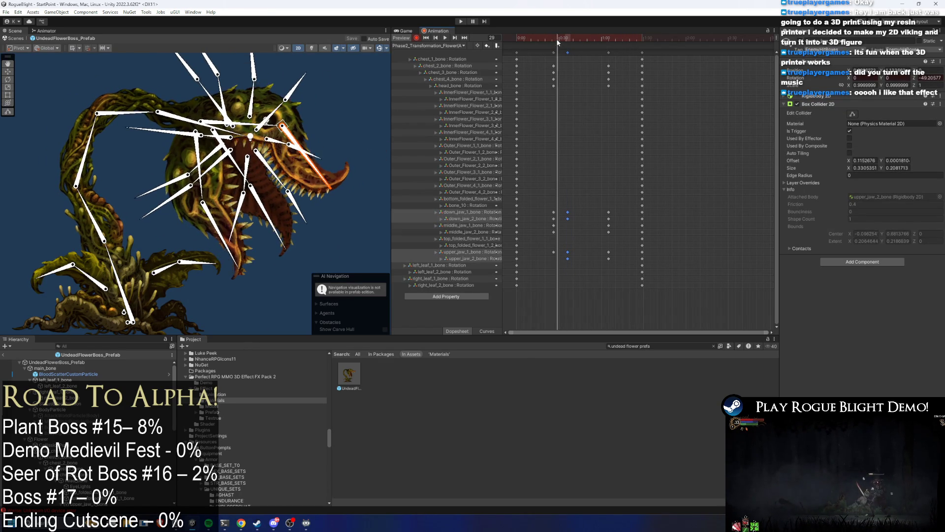
key("ctrl+v")
- Paste the jaw keyframes again at frame 45, preview, and shift three keyframe columns earlier
left_click(524, 35)
key("space")
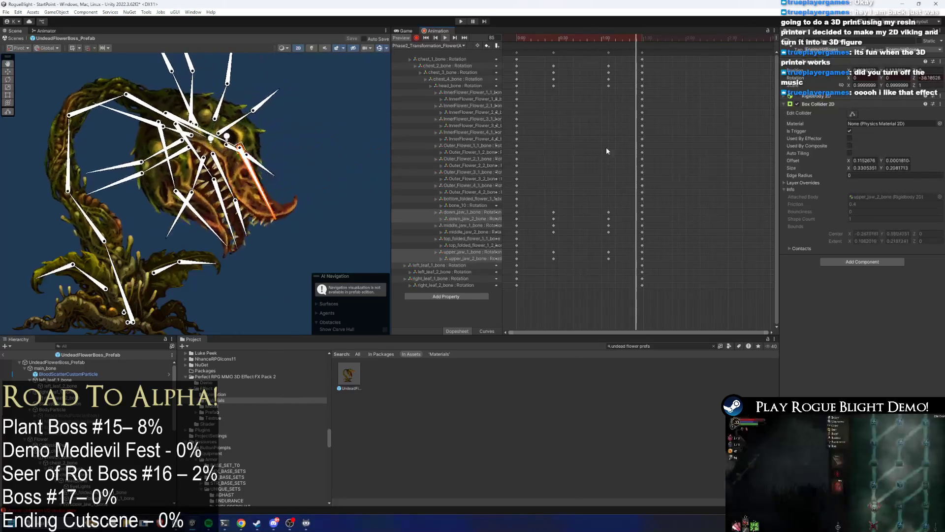
left_click(581, 36)
key("ctrl+v")
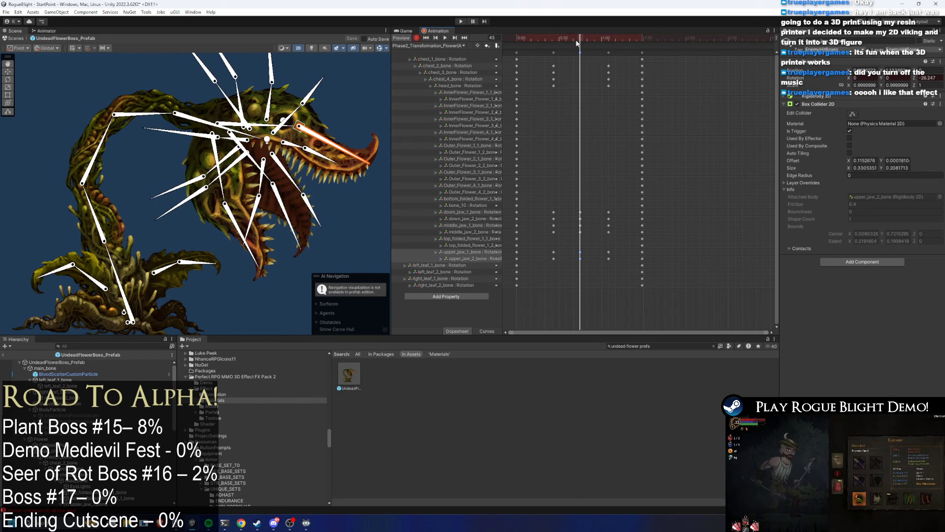
key("space")
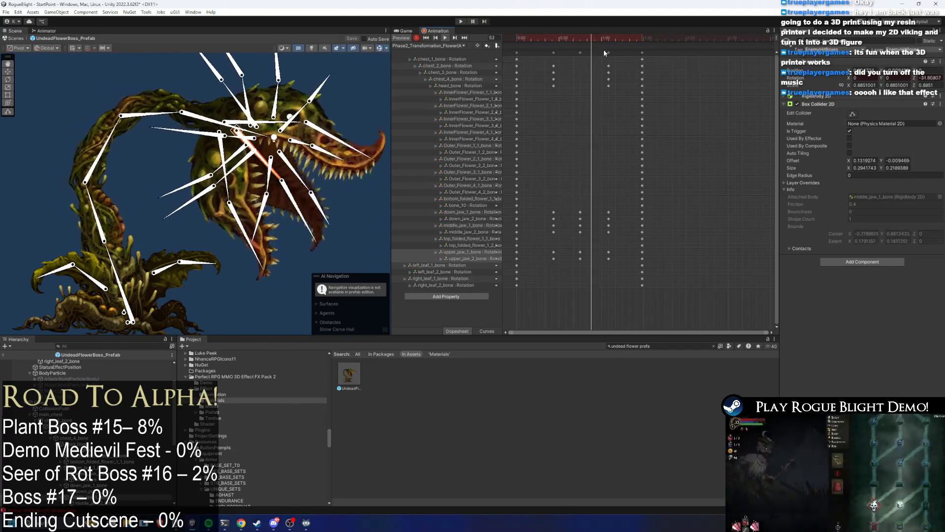
mouse_move(548, 49)
left_mouse_down()
mouse_move(613, 83)
mouse_move(579, 78)
left_mouse_up()
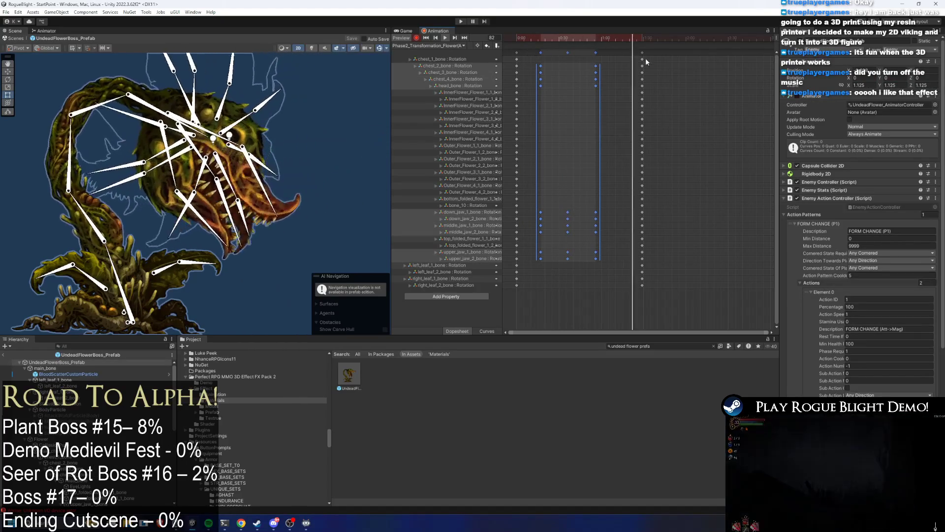
- Move the final keyframe column later in the Dopesheet
left_click(613, 74)
mouse_move(642, 53)
left_mouse_down()
mouse_move(659, 52)
mouse_move(626, 73)
left_mouse_up()
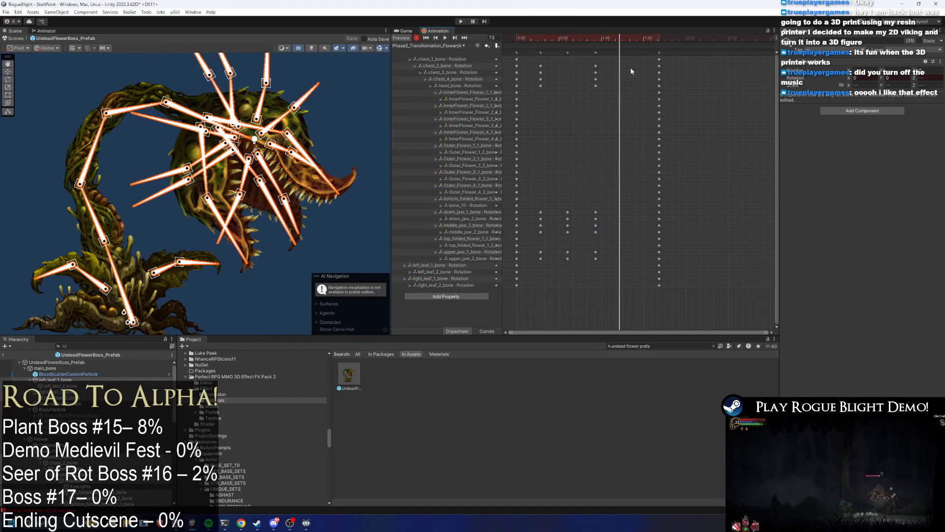
left_click(586, 89)
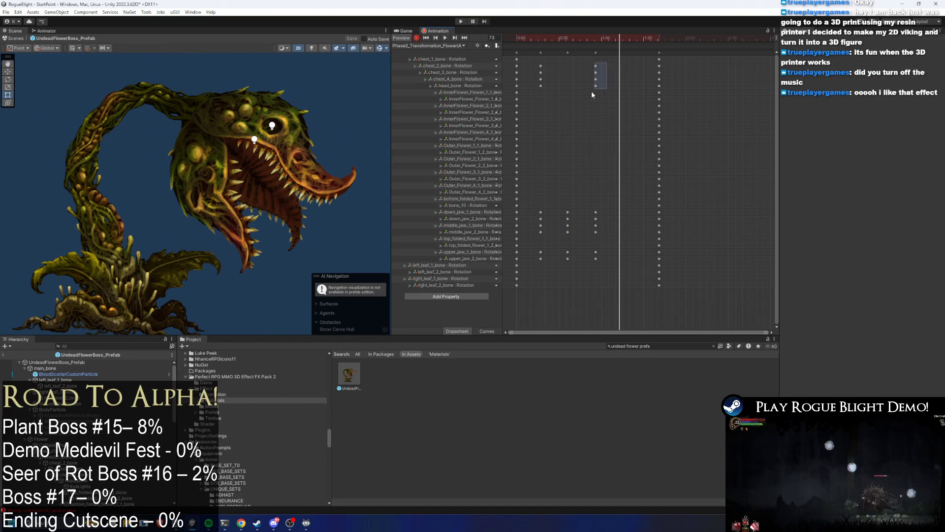
- At frame 80, key chest_3_bone and head_bone rotations and preview the clip
left_click_drag(620, 37, 630, 41)
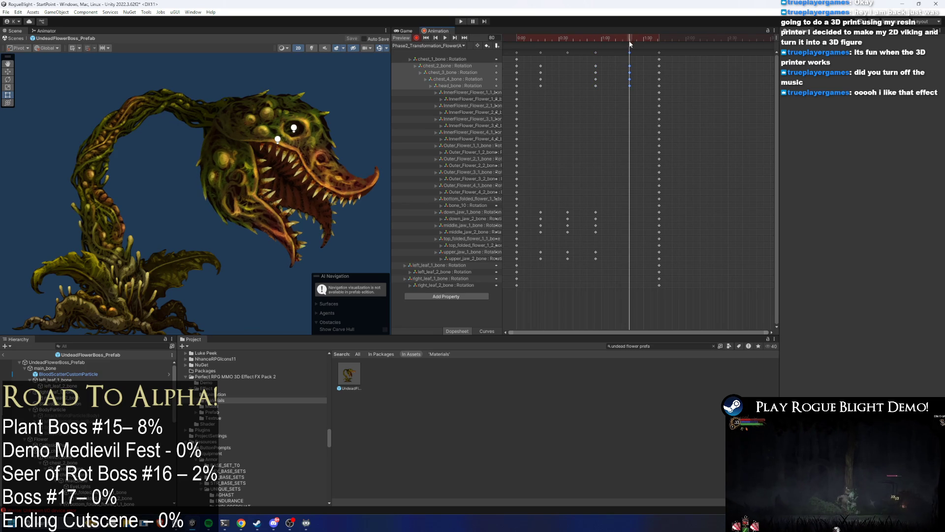
left_click(130, 201)
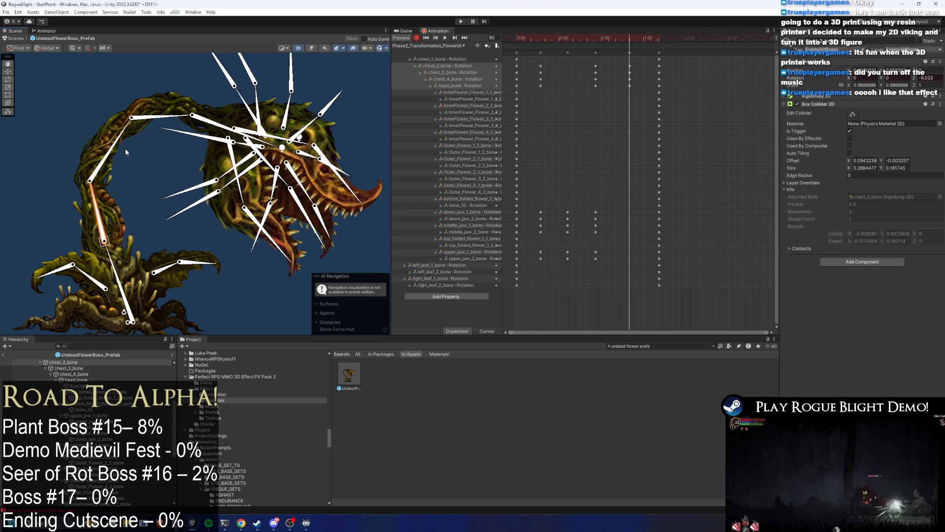
left_click(191, 122)
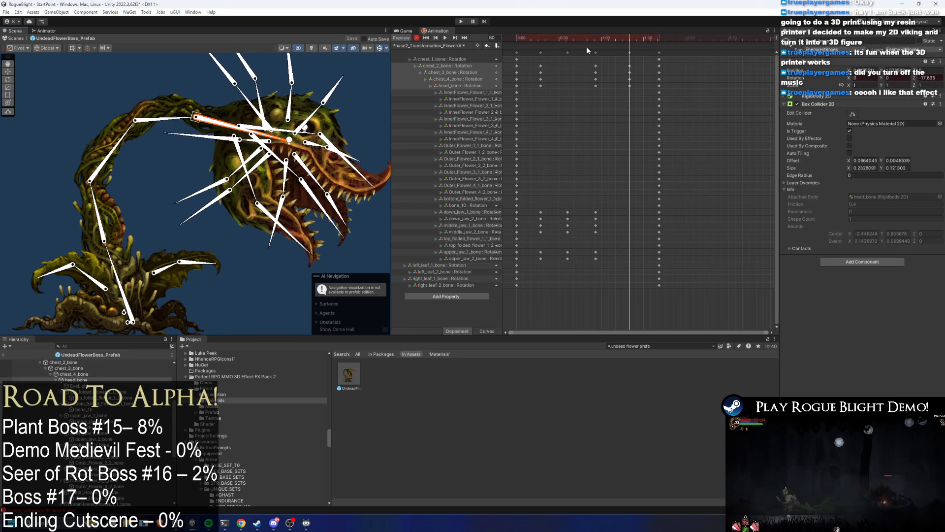
key("space")
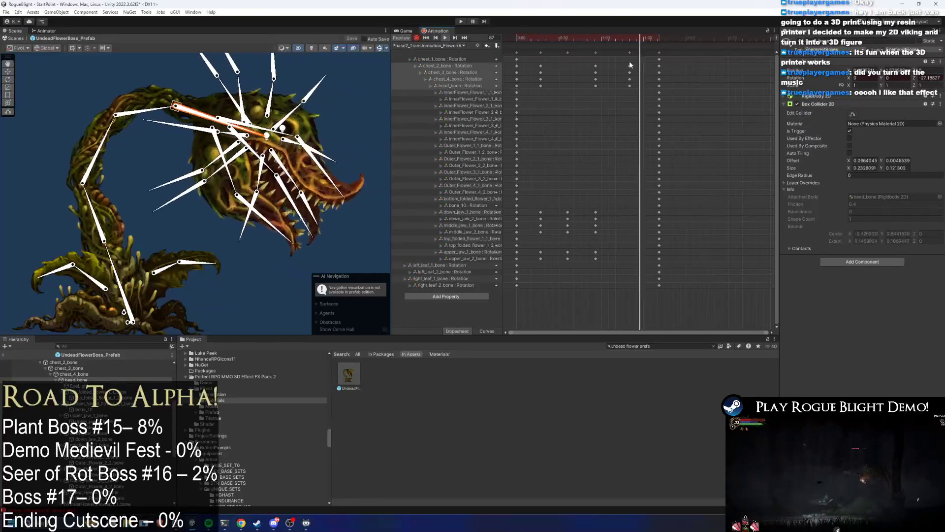
left_click(612, 52)
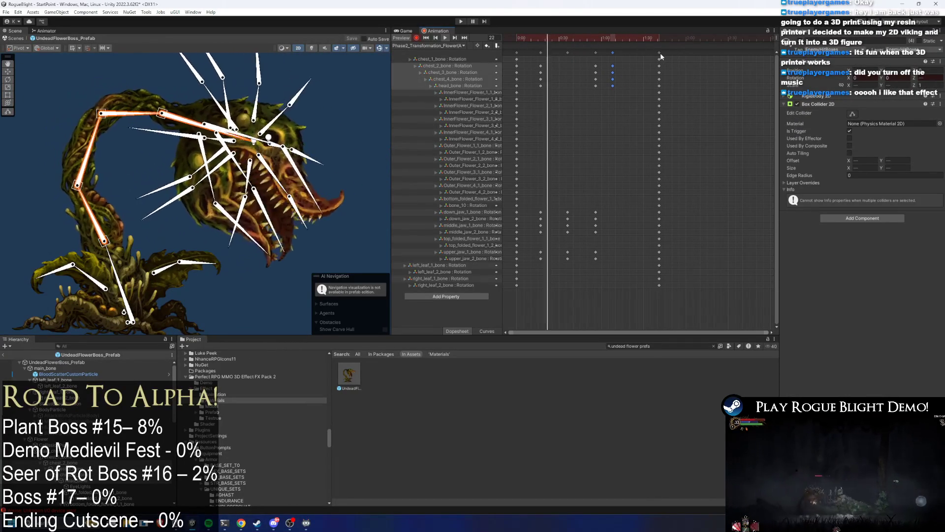
left_click(303, 170)
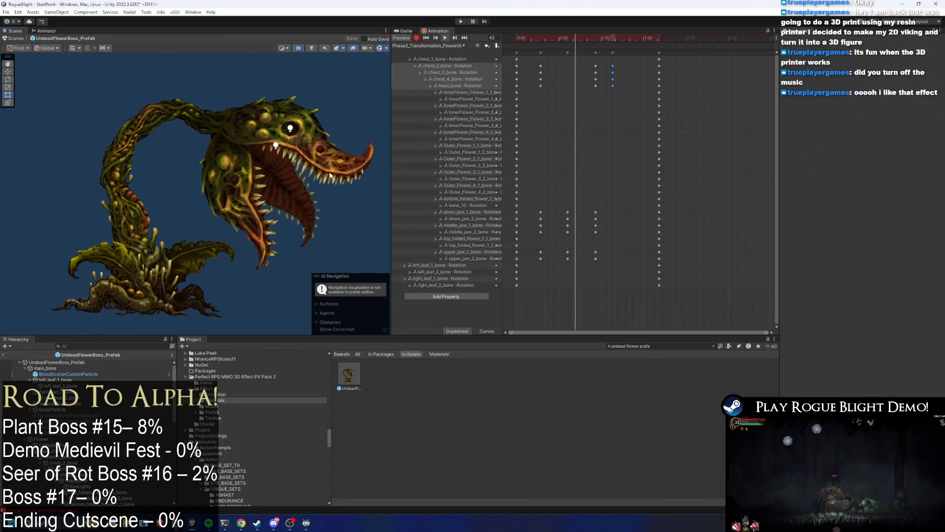
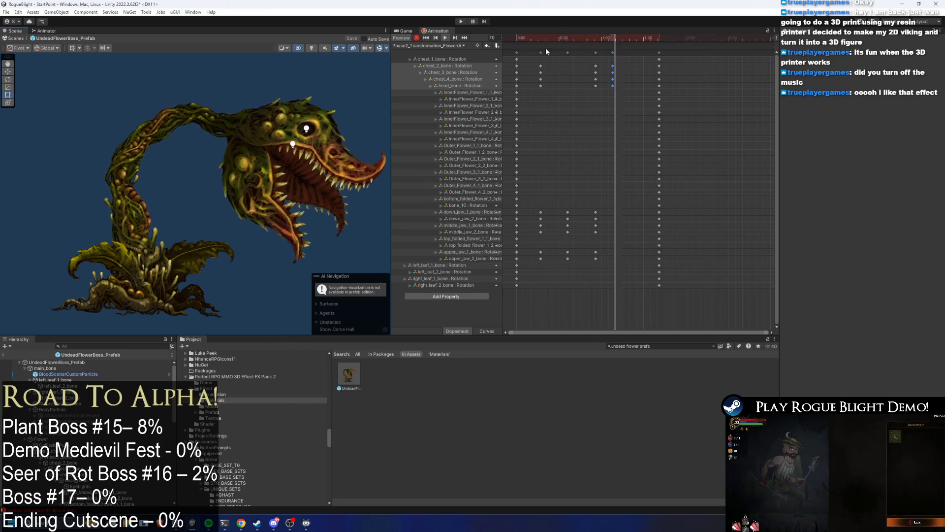
- Select the head_bone rotation keys and shift them later so the head moves after the chest
mouse_move(523, 70)
left_mouse_down()
mouse_move(630, 80)
mouse_move(607, 78)
left_mouse_up()
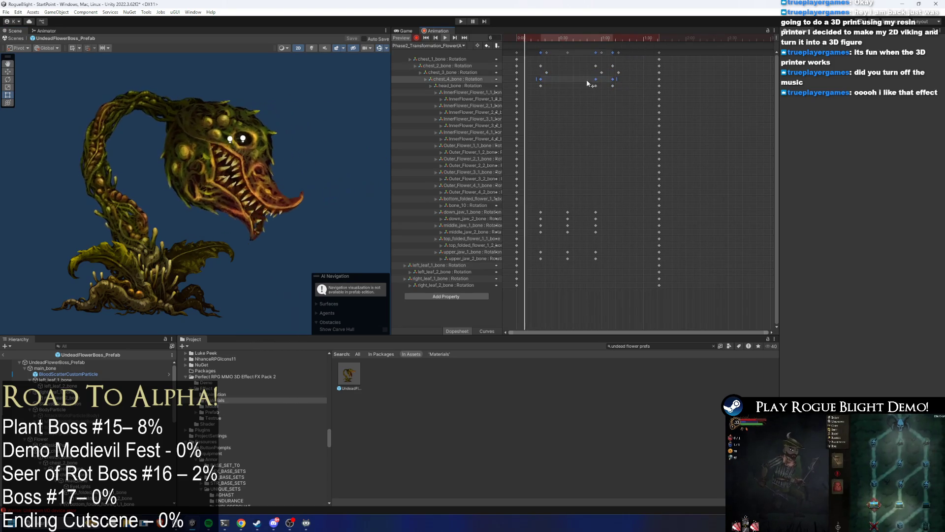
left_click_drag(531, 85, 618, 86)
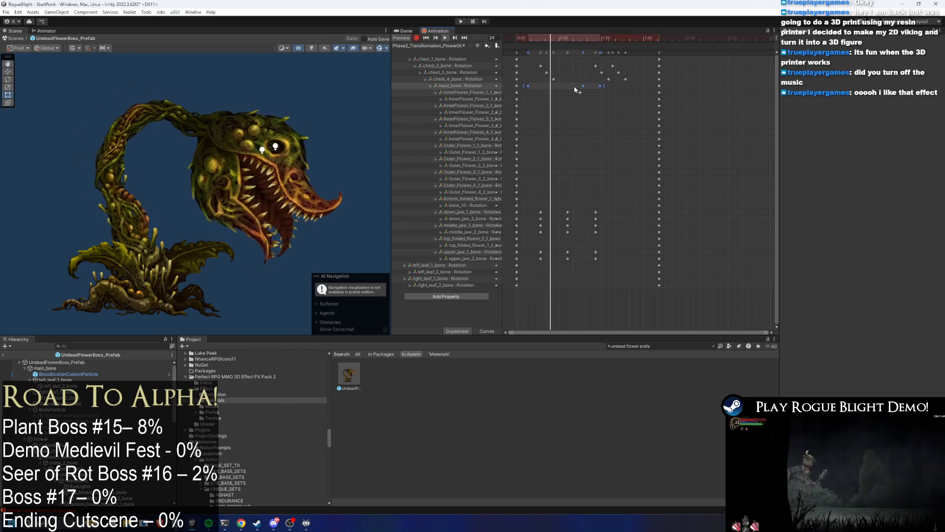
mouse_move(567, 87)
left_mouse_down()
mouse_move(598, 85)
mouse_move(571, 88)
left_mouse_up()
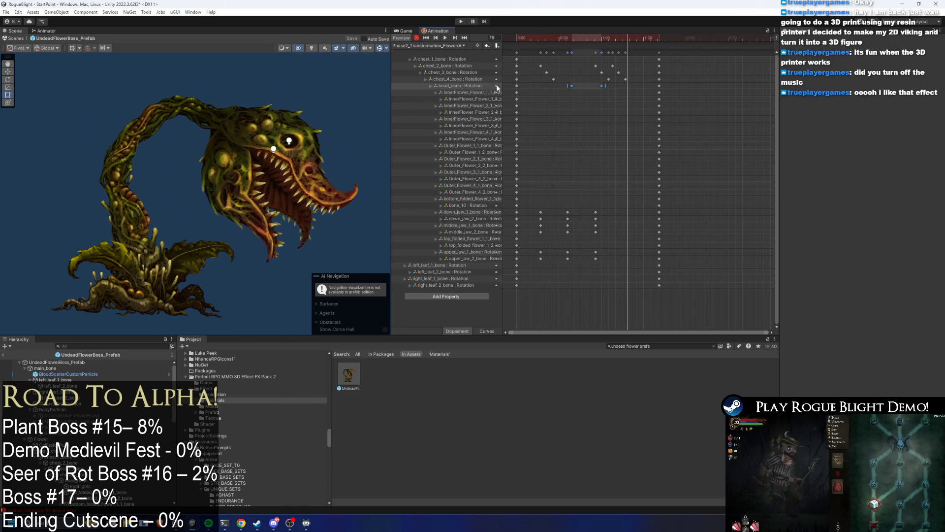
- Rotate the flower's head bone slightly upward in the Scene view to re-pose it
left_click(203, 118)
left_click(224, 123)
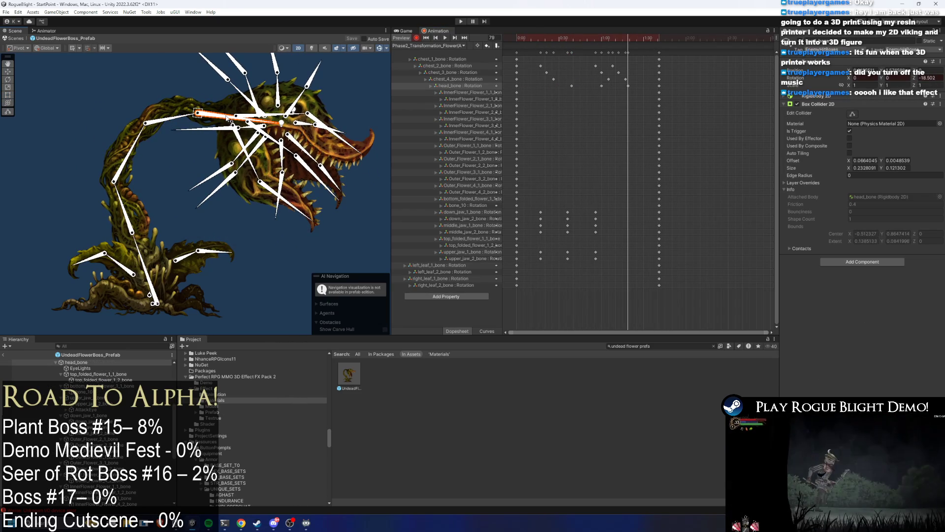
left_click_drag(171, 120, 224, 114)
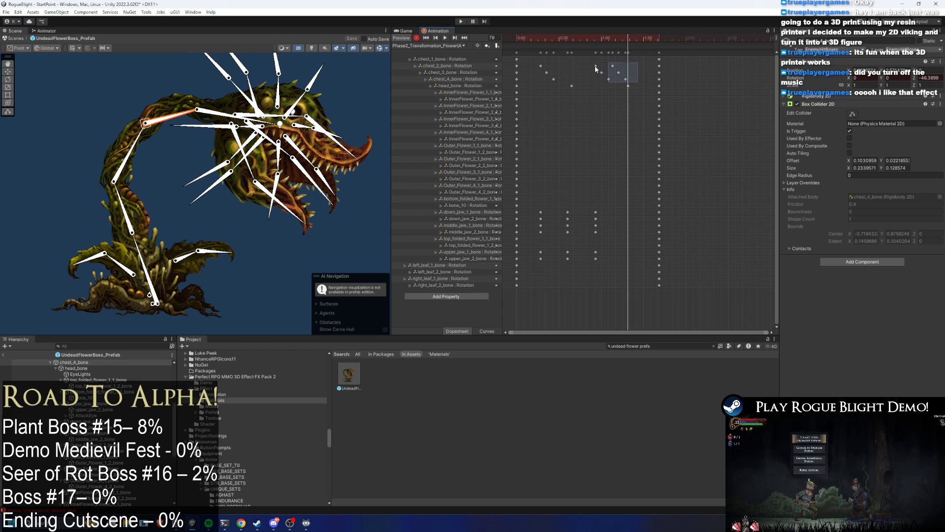
- Nudge the head_bone keys and drag the final keyframes later to lengthen the clip
left_click_drag(605, 76, 602, 76)
left_click(581, 38)
left_click(585, 148)
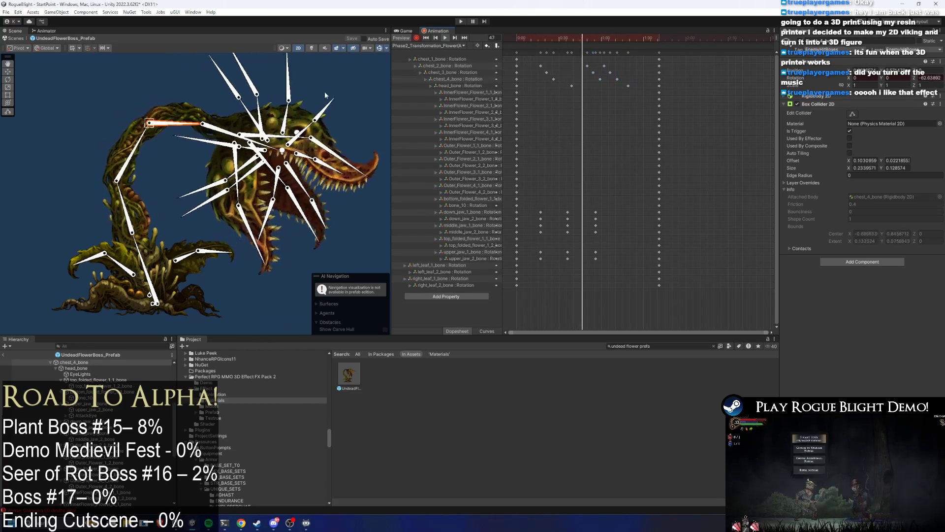
left_click(348, 76)
left_click_drag(630, 88, 614, 87)
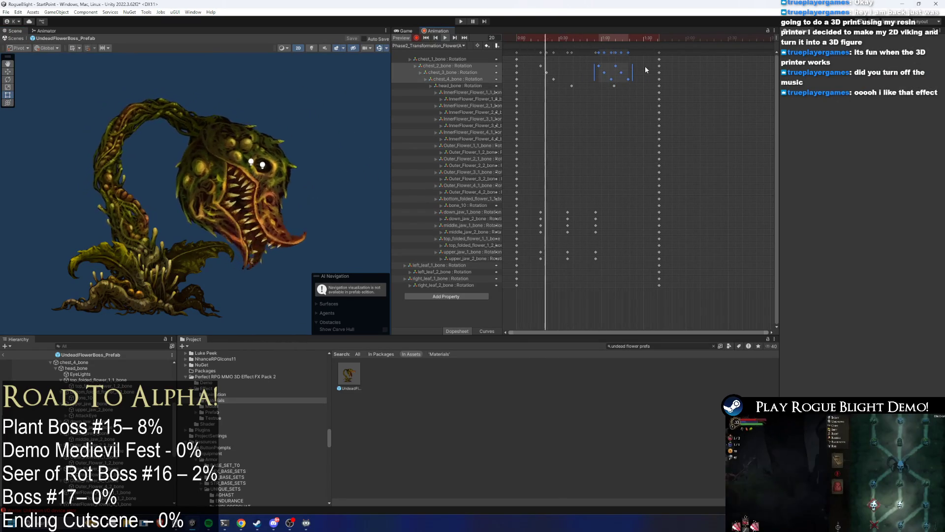
left_click_drag(660, 53, 676, 52)
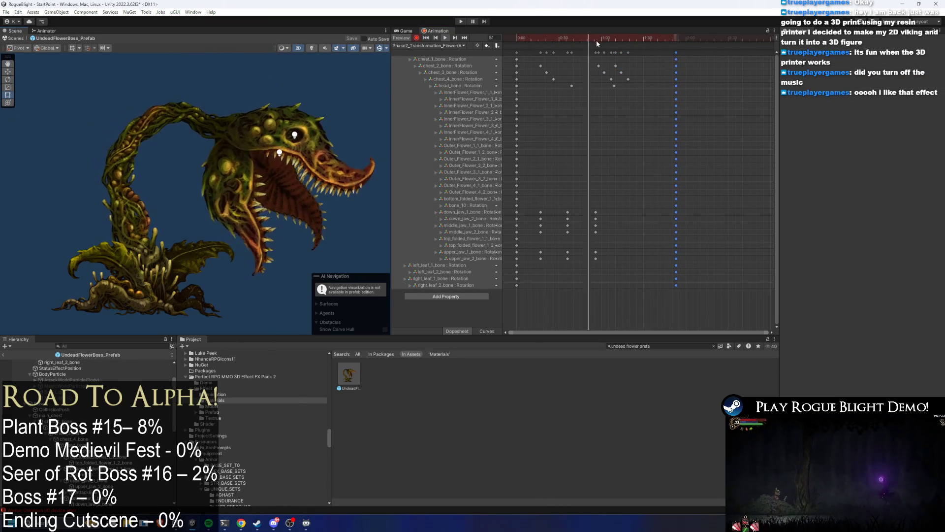
left_click_drag(617, 86, 632, 86)
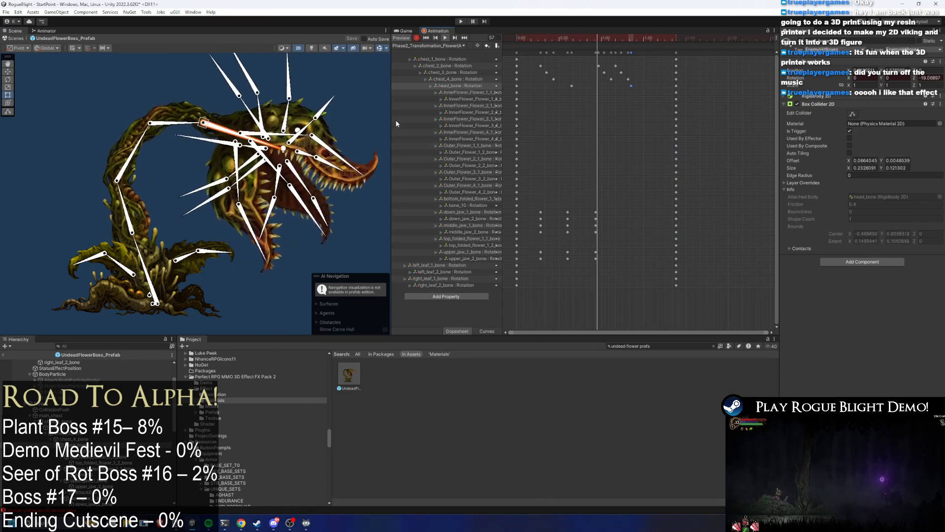
left_click(369, 90)
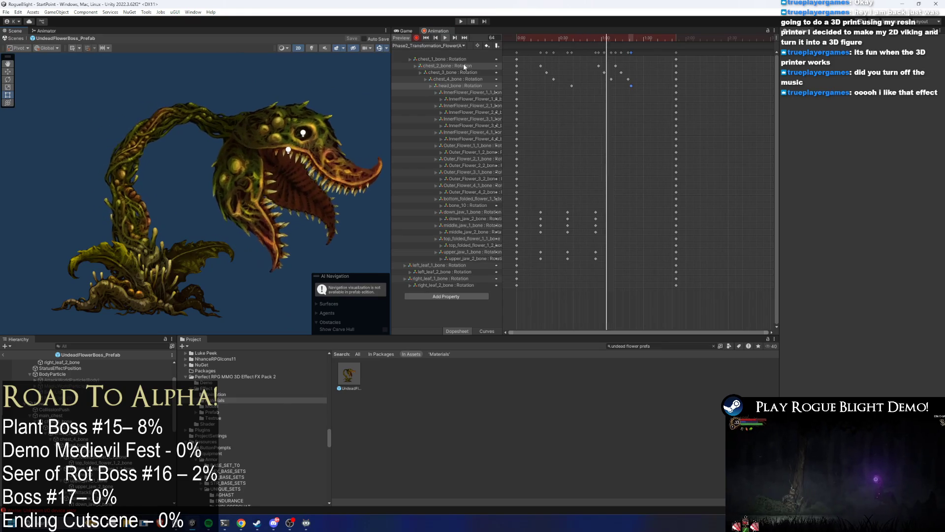
- Scrub through the transformation clip to review the revised head poses
left_click(134, 139)
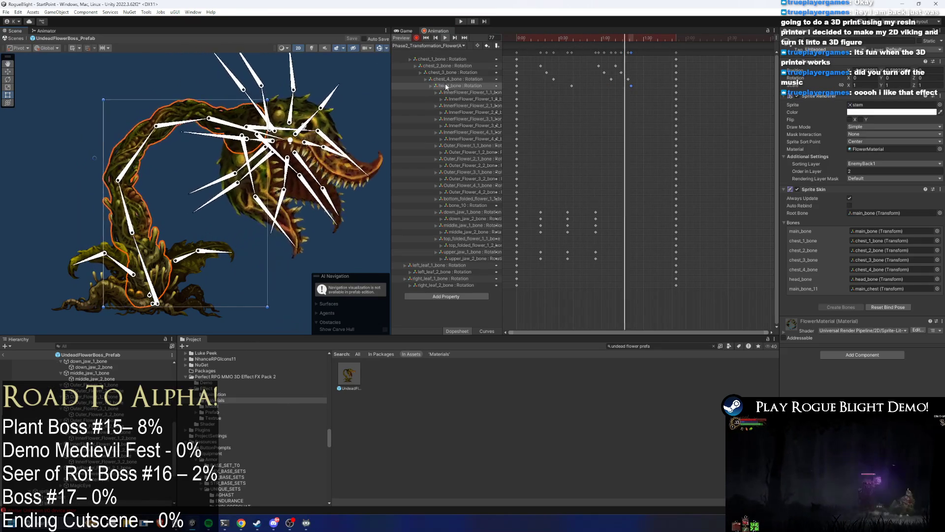
left_click(379, 104)
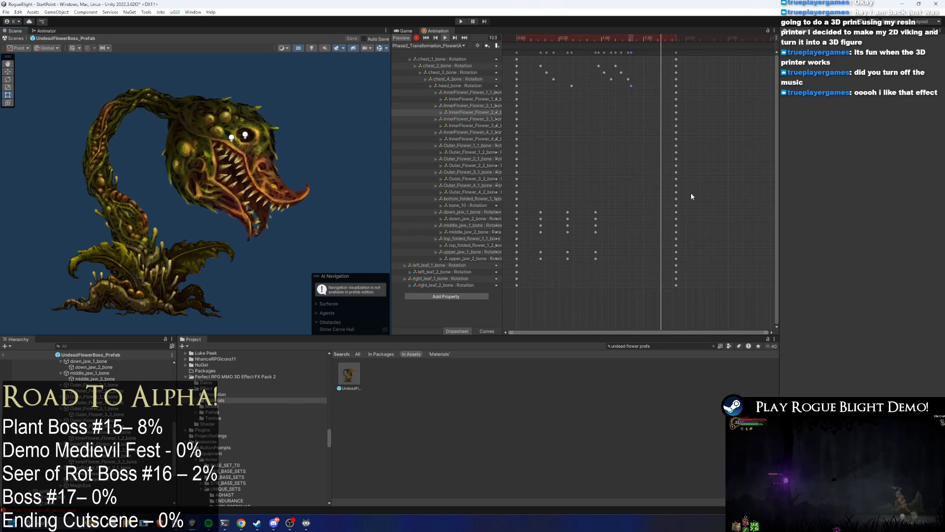
left_click_drag(531, 40, 631, 40)
left_click(96, 251)
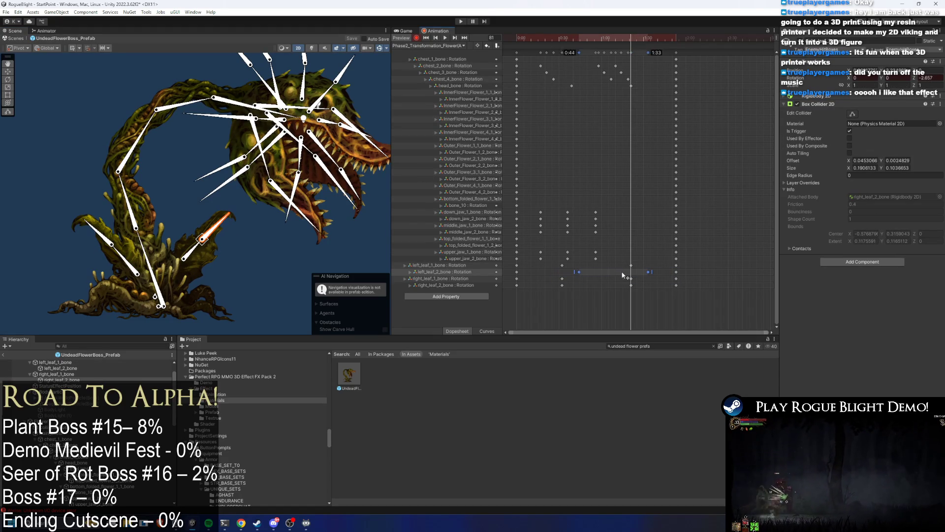
- Play the preview and compress the later leaf bone rotation keys, then check frame 78
key("space")
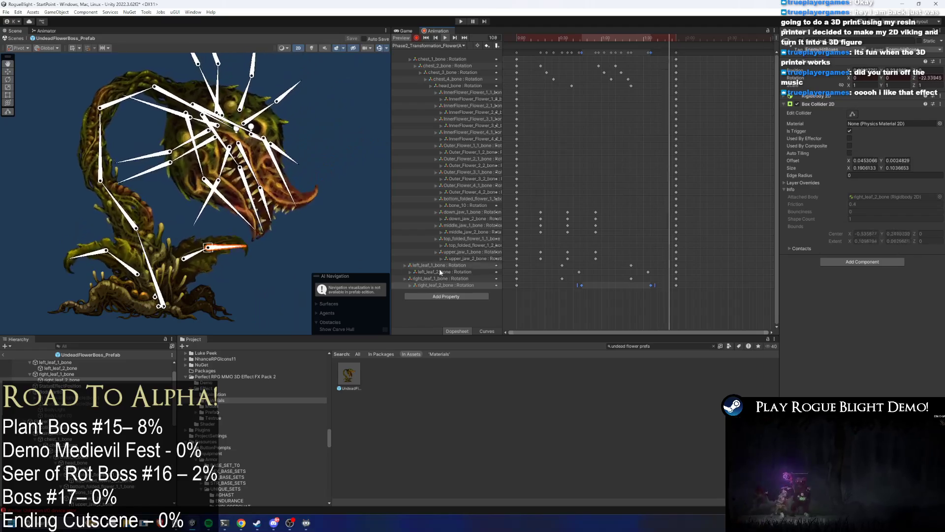
mouse_move(660, 262)
left_mouse_down()
mouse_move(559, 289)
mouse_move(580, 276)
mouse_move(569, 275)
left_mouse_up()
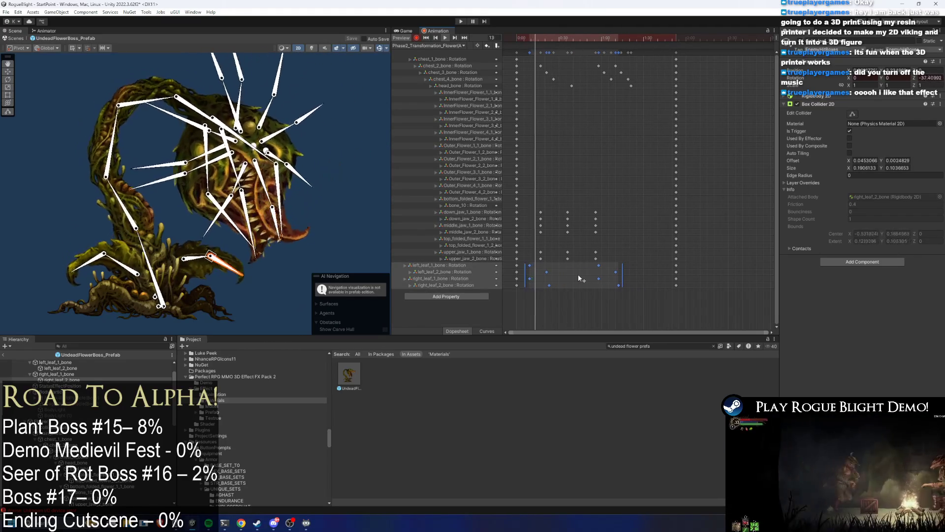
mouse_move(571, 295)
left_mouse_down()
mouse_move(530, 267)
mouse_move(549, 275)
left_mouse_up()
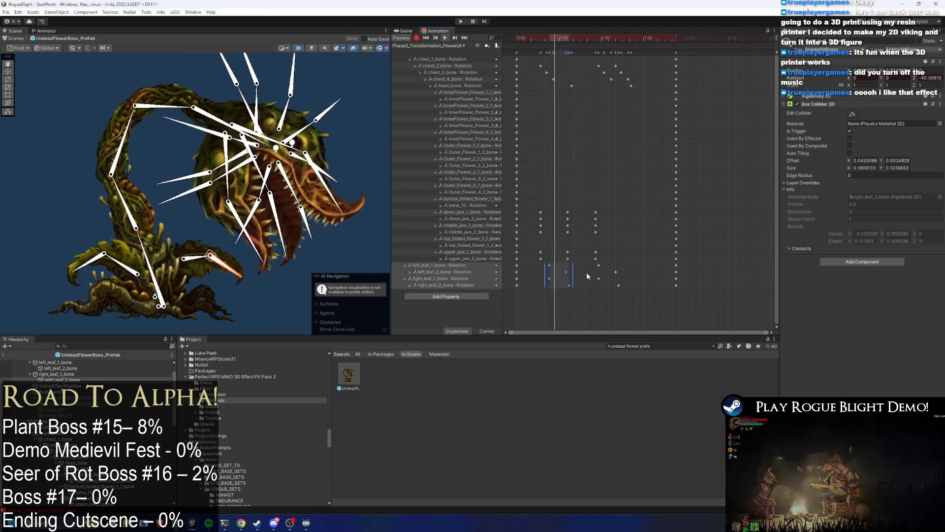
mouse_move(627, 262)
left_mouse_down()
mouse_move(591, 282)
mouse_move(619, 279)
left_mouse_up()
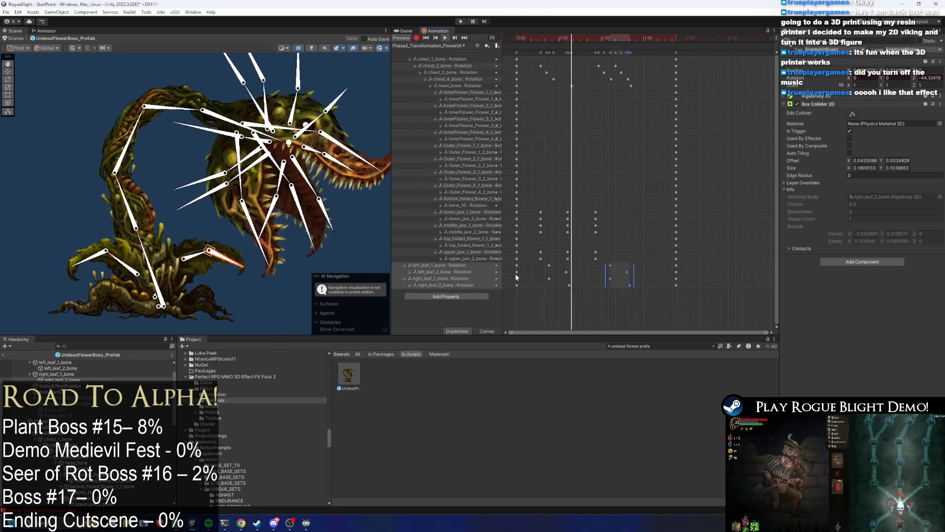
left_click(77, 197)
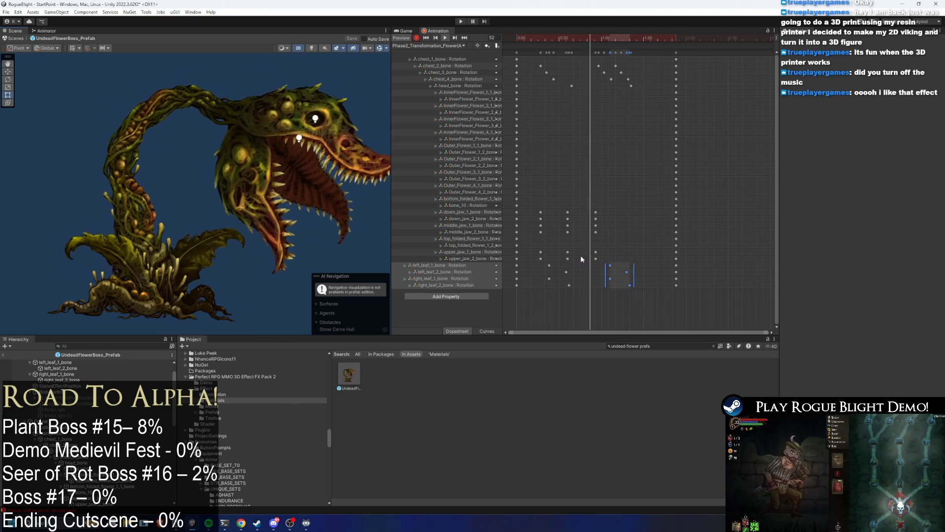
mouse_move(605, 272)
left_mouse_down()
mouse_move(598, 272)
mouse_move(610, 280)
left_mouse_up()
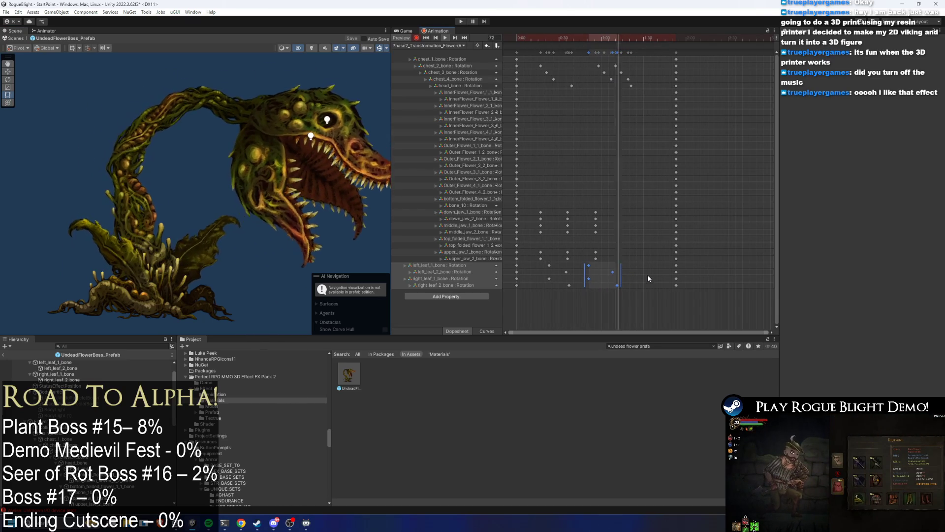
left_click_drag(626, 276, 622, 276)
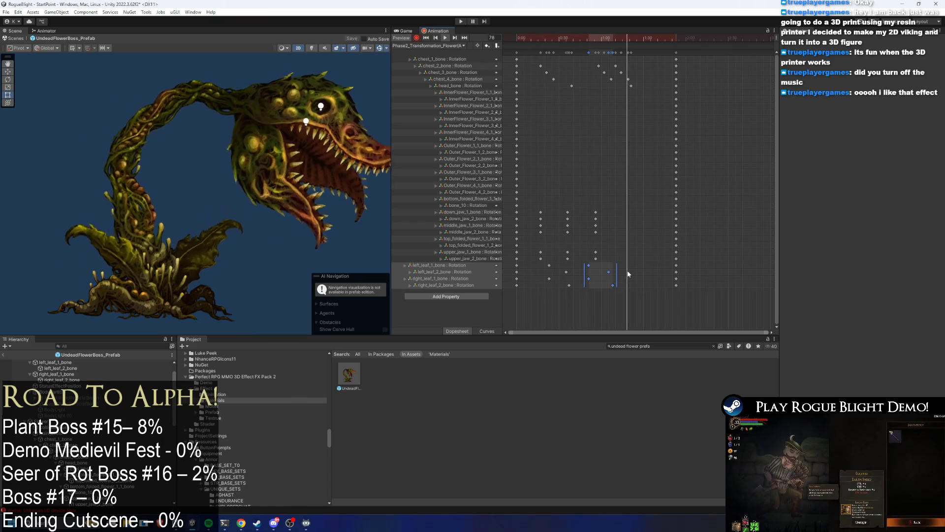
mouse_move(625, 42)
left_mouse_down()
mouse_move(618, 40)
mouse_move(627, 42)
left_mouse_up()
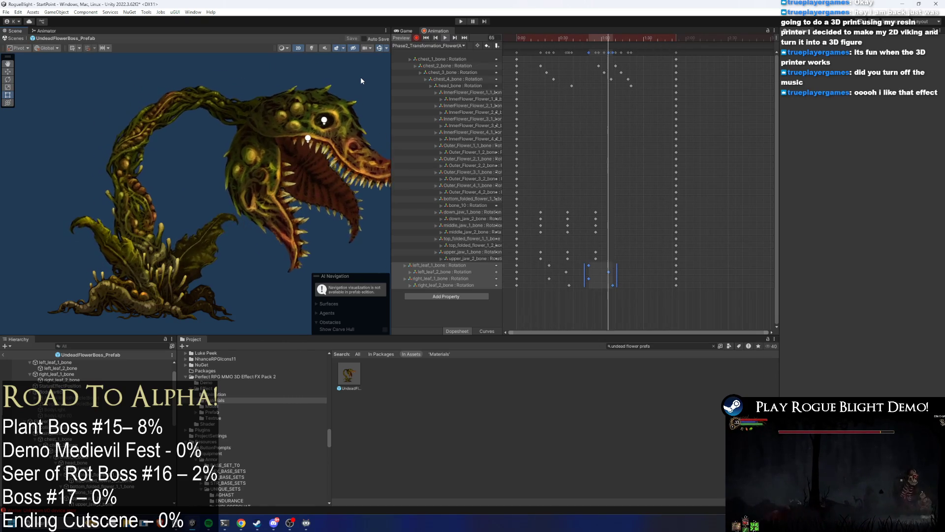
- Stop the preview and select the petal front 2 sprite at frame 56
left_click(612, 37)
left_click(290, 243)
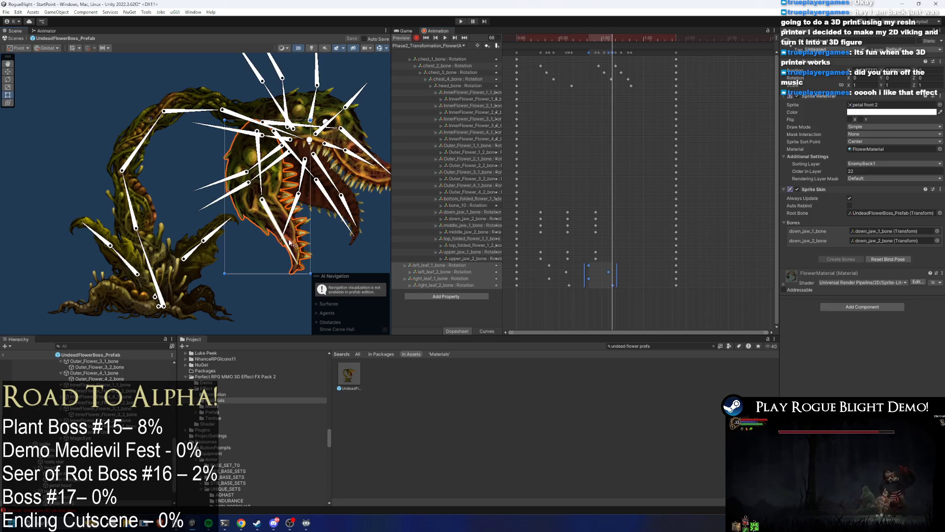
left_click(312, 247)
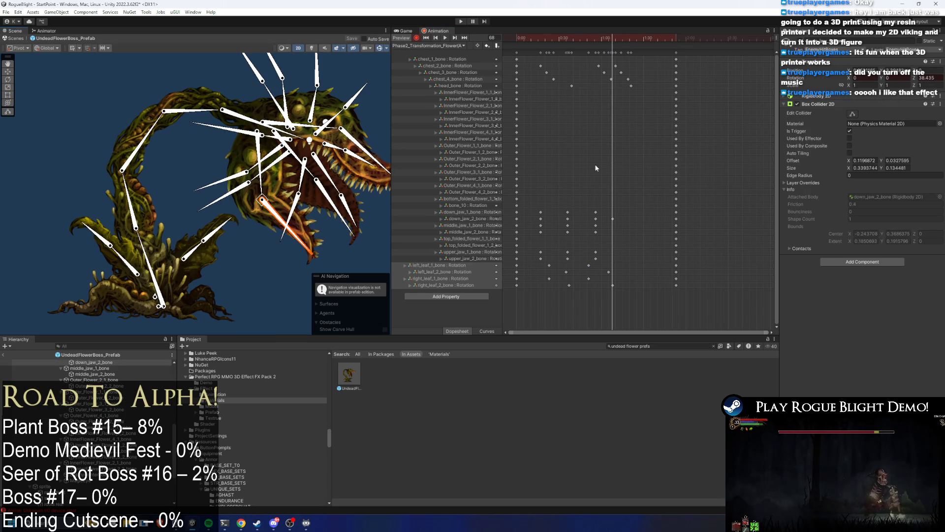
key("ctrl+z")
left_click_drag(601, 39, 596, 41)
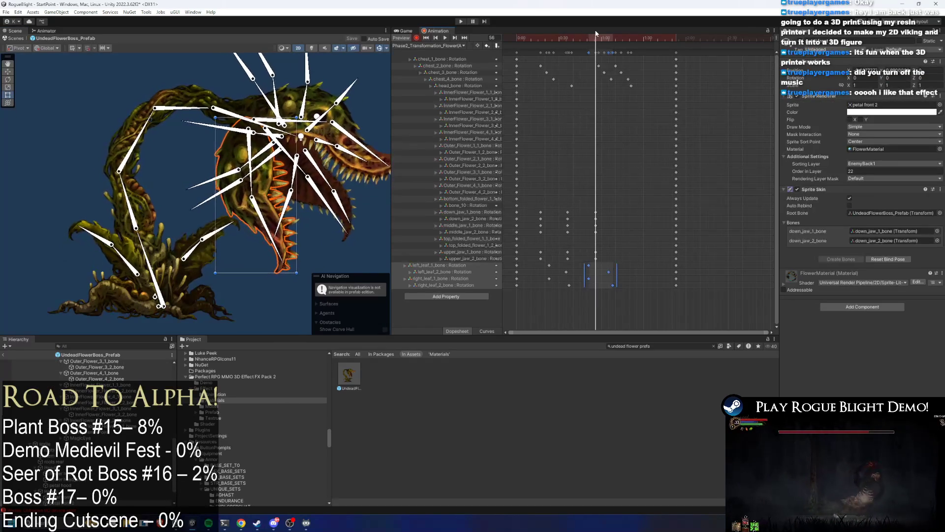
- Select the down_jaw bones and play the preview through to frame 79
left_click(295, 259)
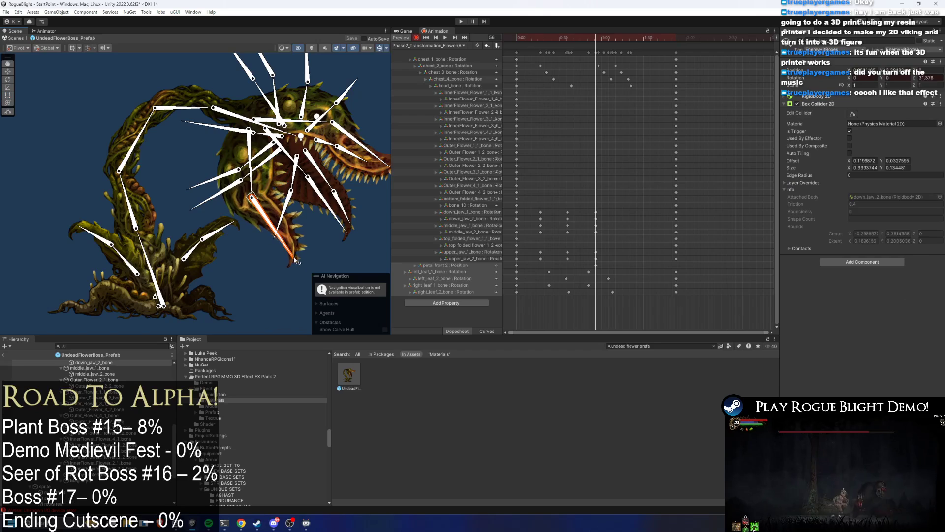
left_click(445, 38)
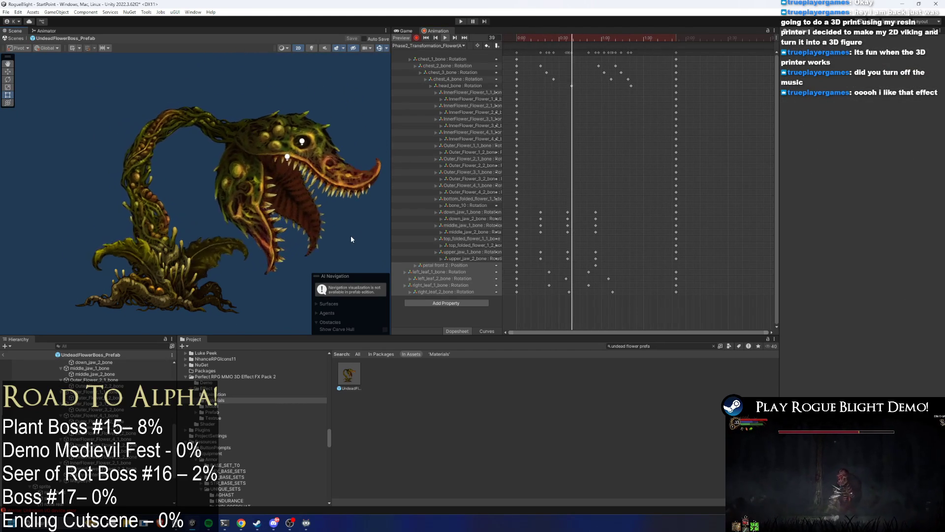
left_click_drag(616, 38, 629, 39)
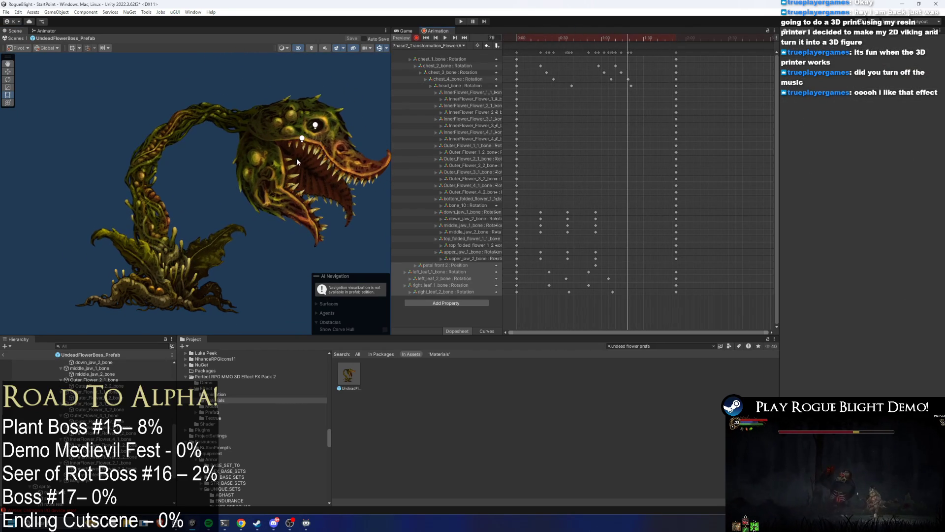
left_click(269, 174)
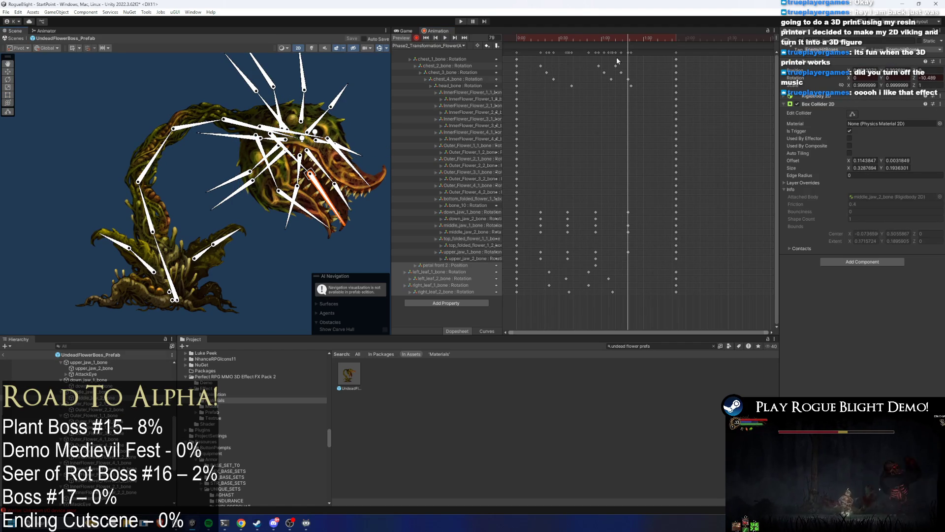
- Retime the down_jaw and upper_jaw keyframes, undoing the moves that didn't work
key("space")
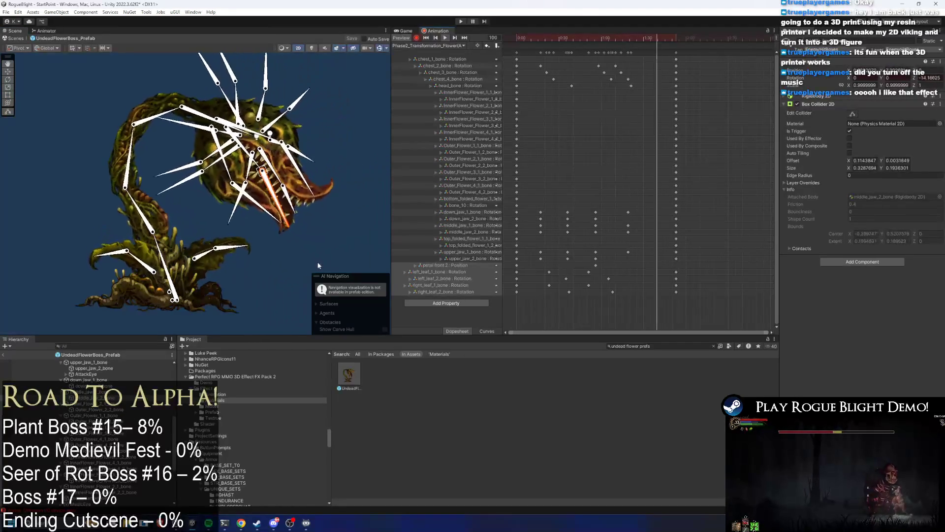
left_click(315, 261)
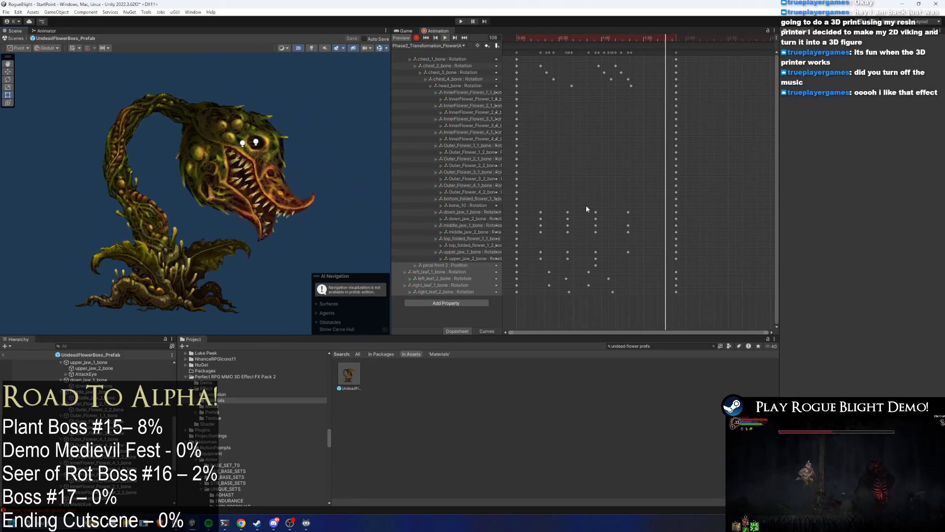
left_click_drag(615, 203, 643, 260)
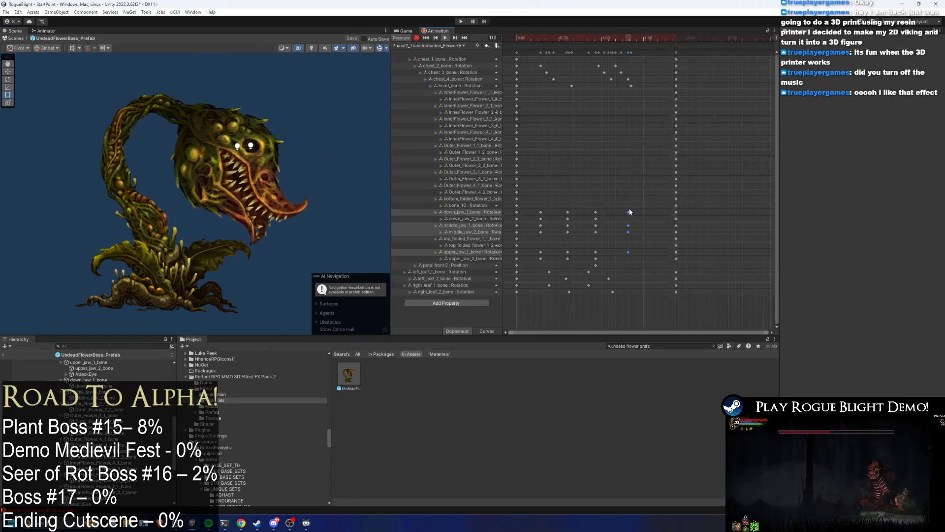
left_click_drag(535, 216, 602, 220)
left_click_drag(606, 261, 596, 256)
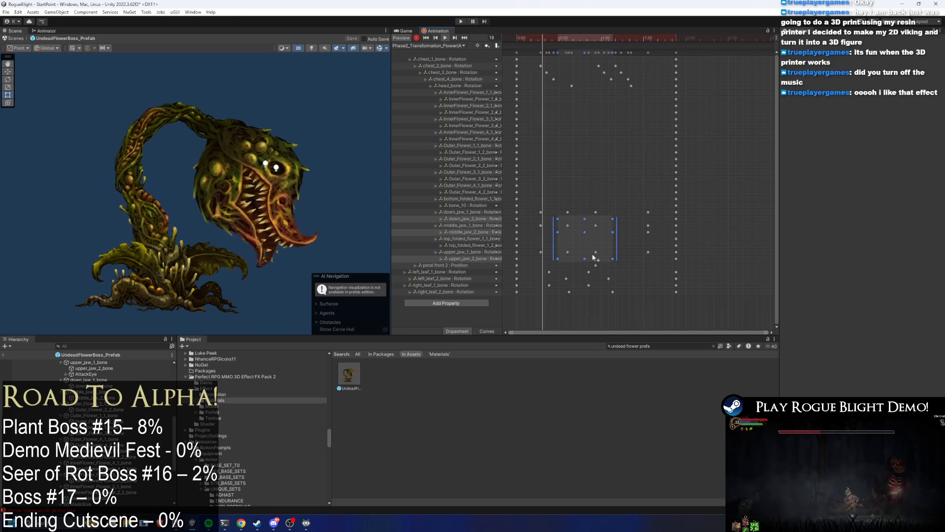
mouse_move(594, 227)
left_mouse_down()
mouse_move(572, 227)
mouse_move(619, 226)
left_mouse_up()
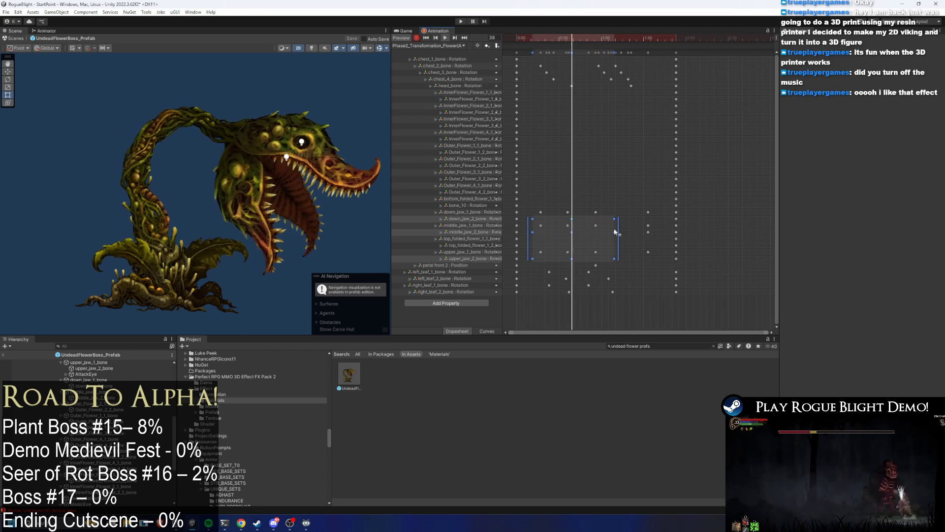
mouse_move(622, 208)
left_mouse_down()
mouse_move(577, 269)
mouse_move(615, 249)
left_mouse_up()
key("ctrl+z")
mouse_move(631, 182)
left_mouse_down()
mouse_move(589, 262)
mouse_move(624, 228)
left_mouse_up()
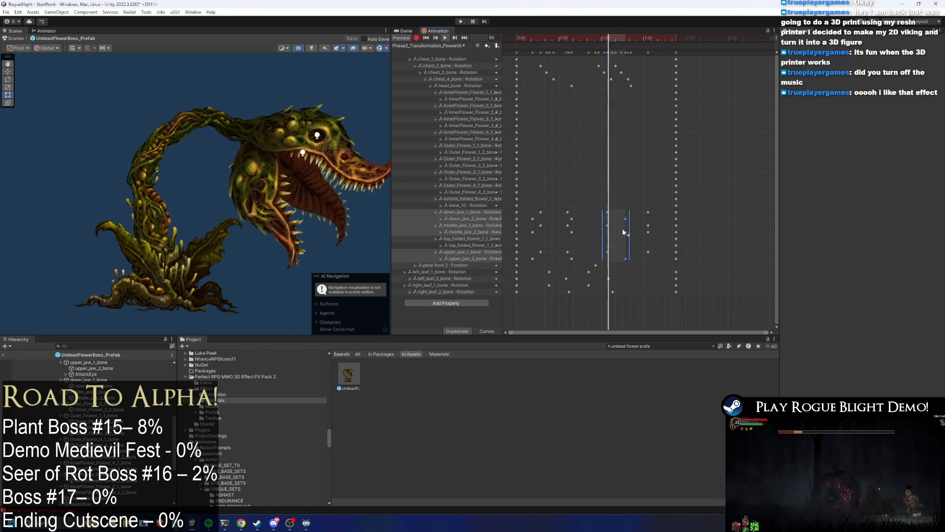
mouse_move(662, 202)
left_mouse_down()
mouse_move(648, 254)
mouse_move(661, 232)
left_mouse_up()
key("ctrl+z")
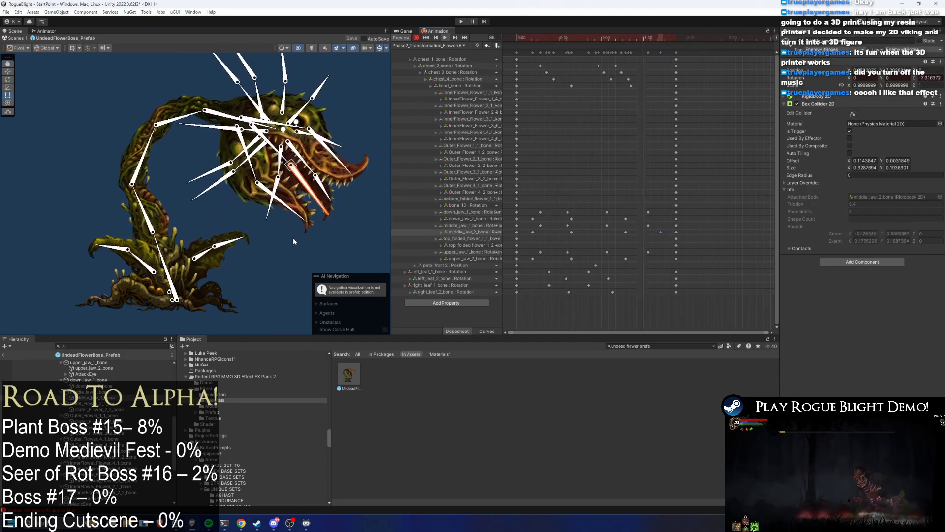
- Stretch the late chest and head keys and move the chest_3_bone key earlier, checking frames 58 and 38
left_click(282, 256)
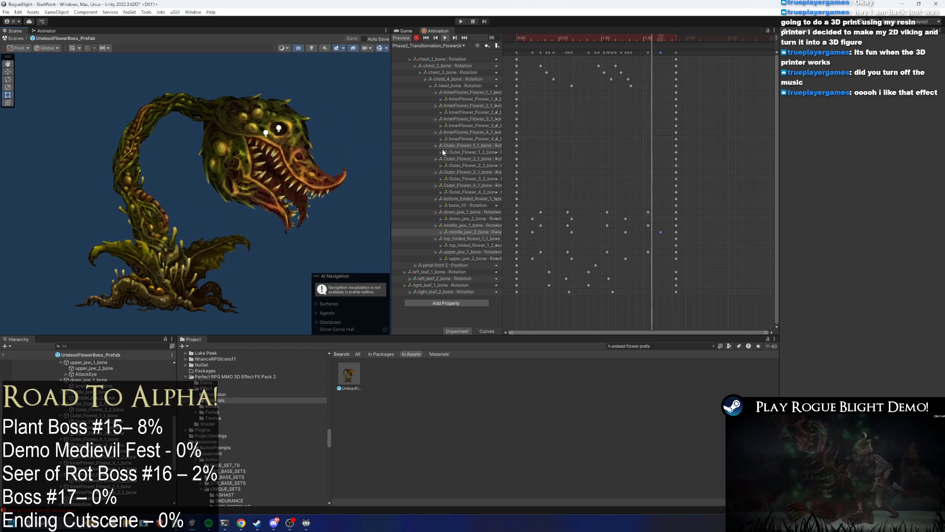
mouse_move(635, 69)
left_mouse_down()
mouse_move(618, 88)
mouse_move(637, 72)
mouse_move(641, 80)
mouse_move(593, 81)
mouse_move(589, 72)
mouse_move(665, 67)
left_mouse_up()
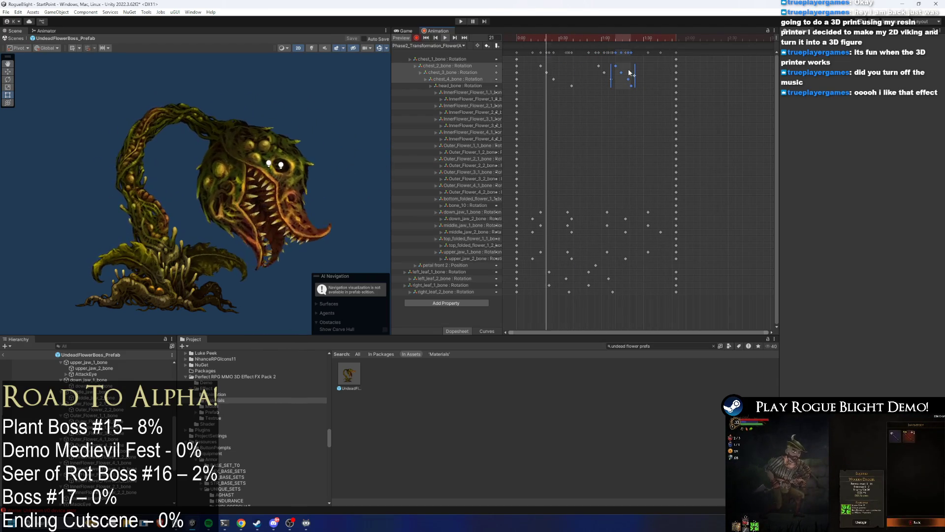
left_click_drag(611, 74, 583, 76)
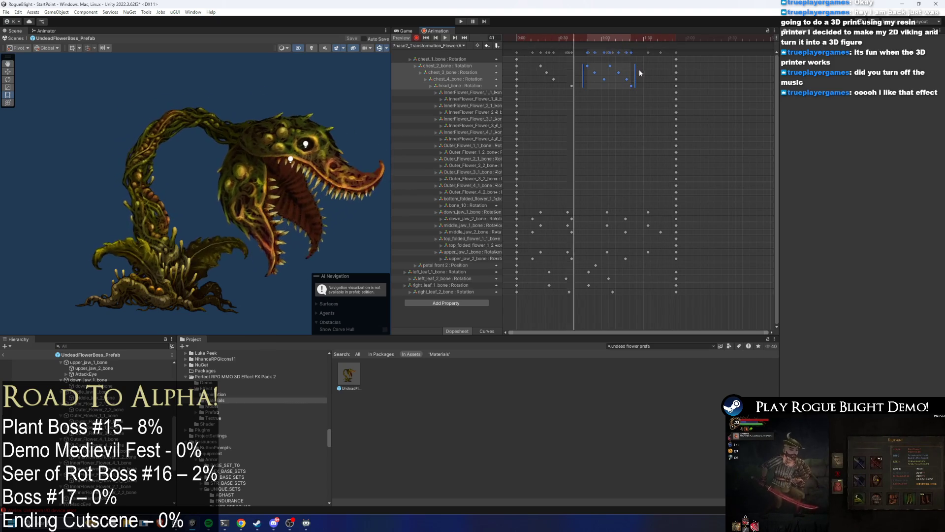
left_click(648, 82)
left_click_drag(607, 40, 601, 37)
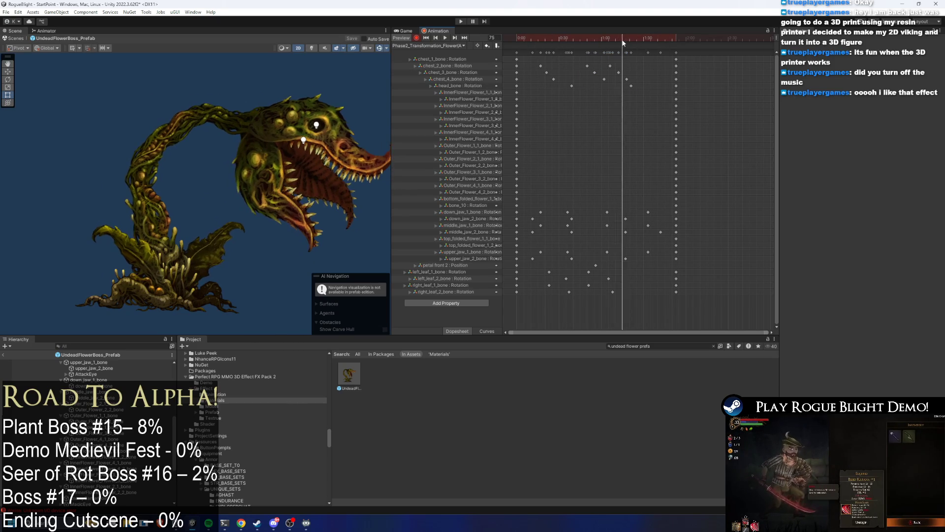
left_click(206, 112)
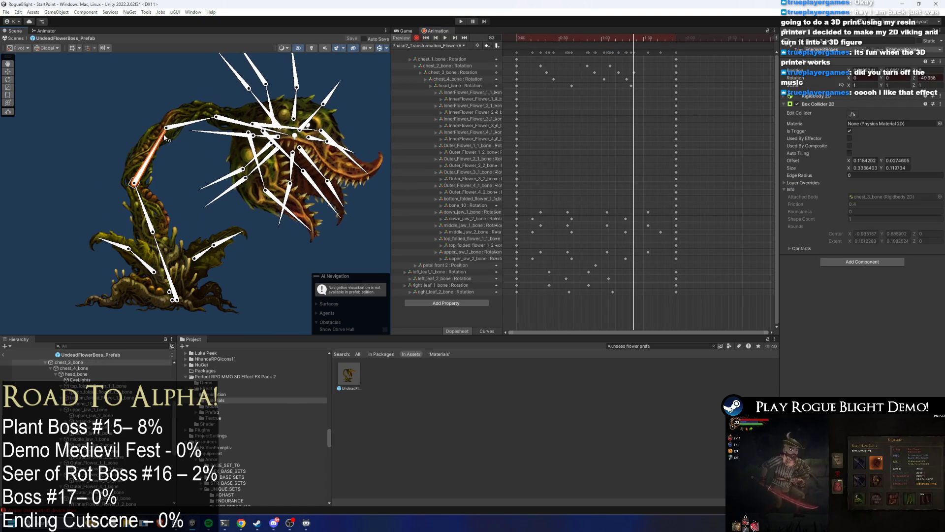
left_click(618, 71)
left_click_drag(566, 37, 571, 43)
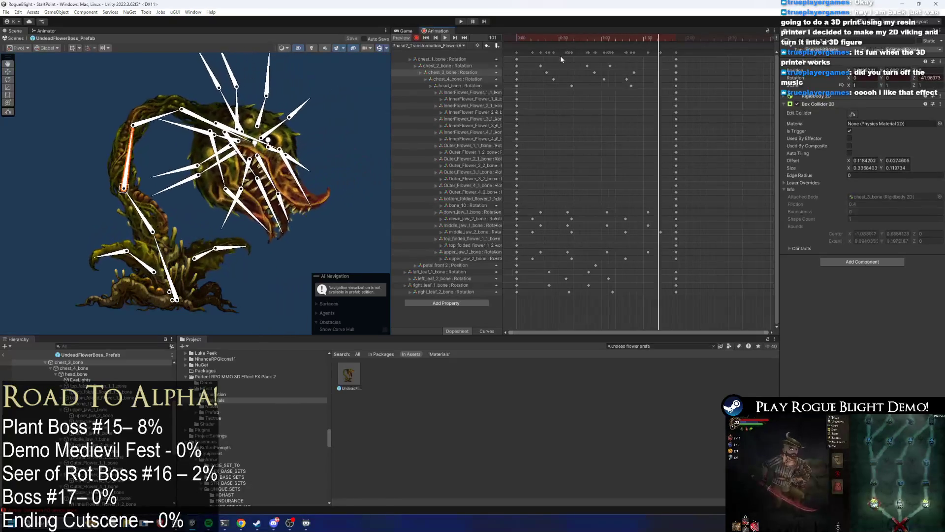
left_click(359, 106)
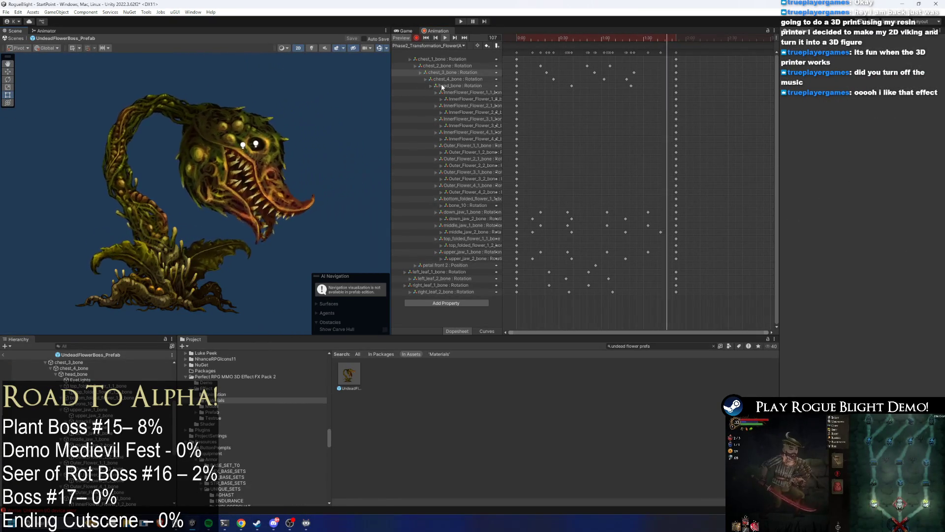
left_click_drag(640, 74, 624, 73)
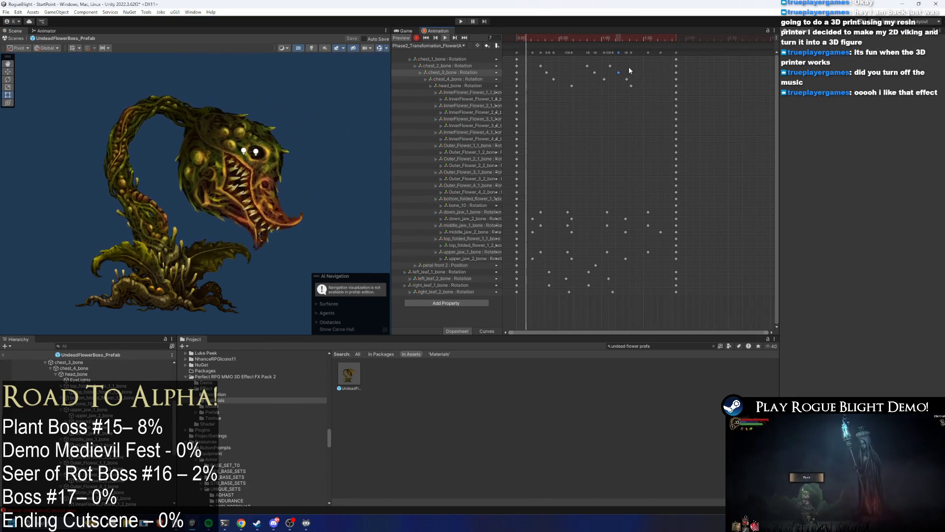
left_click(622, 75)
- Try moving the chest_2, chest_3 and chest_4 keys, undo it, and scrub from frame 52
mouse_move(583, 61)
left_mouse_down()
mouse_move(632, 82)
mouse_move(661, 75)
left_mouse_up()
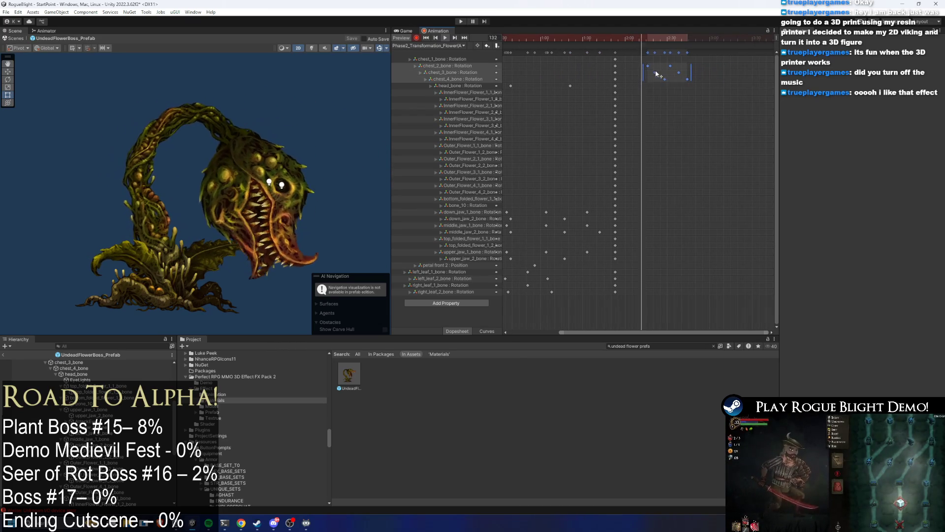
mouse_move(733, 79)
left_mouse_down()
mouse_move(522, 99)
mouse_move(548, 112)
mouse_move(615, 109)
mouse_move(610, 96)
mouse_move(621, 90)
mouse_move(654, 97)
mouse_move(635, 73)
left_mouse_up()
key("ctrl+z")
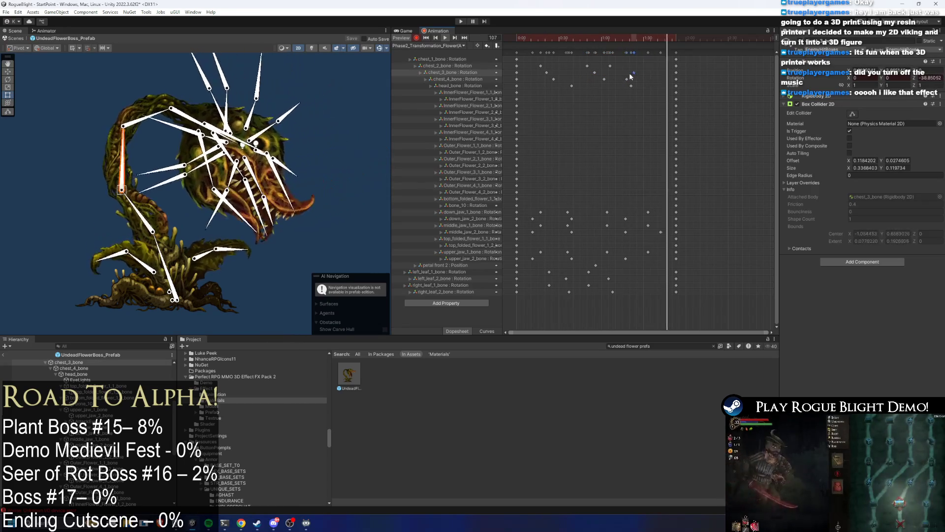
left_click(369, 128)
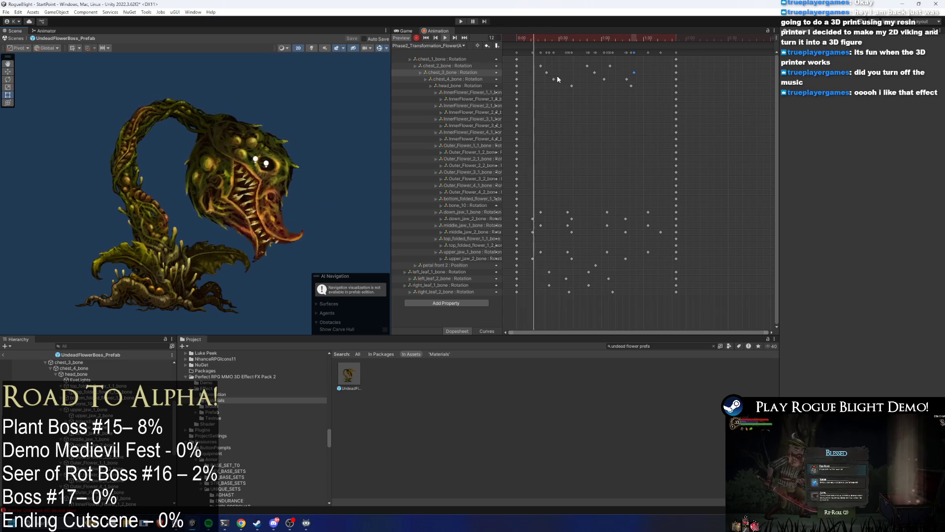
left_click(591, 39)
left_click_drag(593, 36, 492, 48)
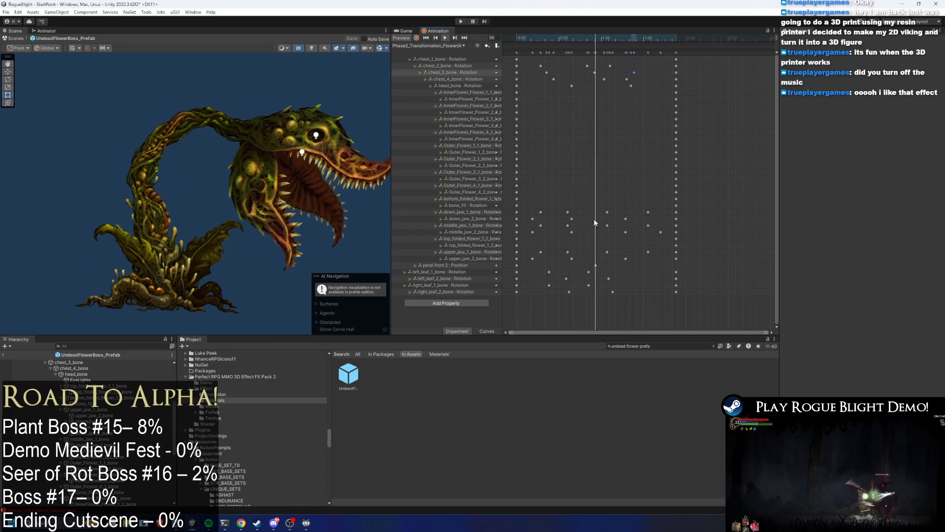
scroll(74, 419, "down", 5)
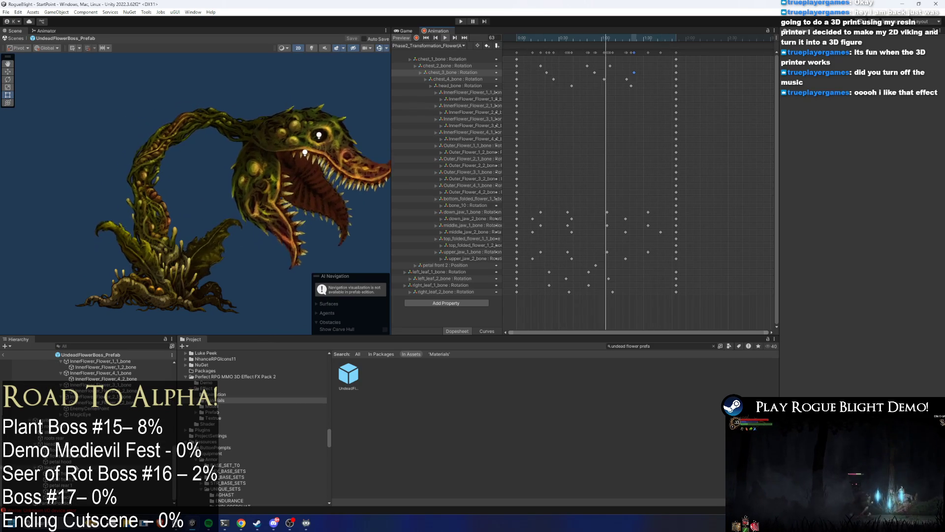
left_click(49, 443)
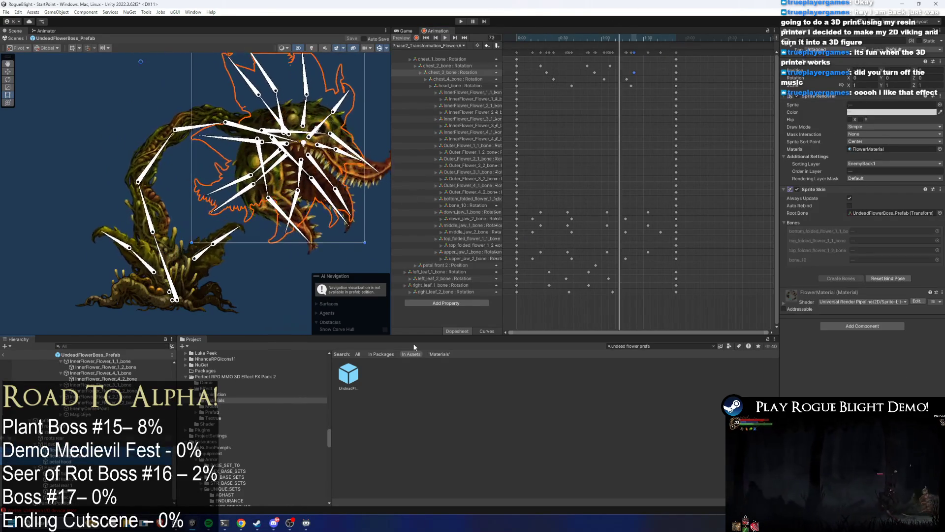
left_click(852, 112)
left_click(926, 255)
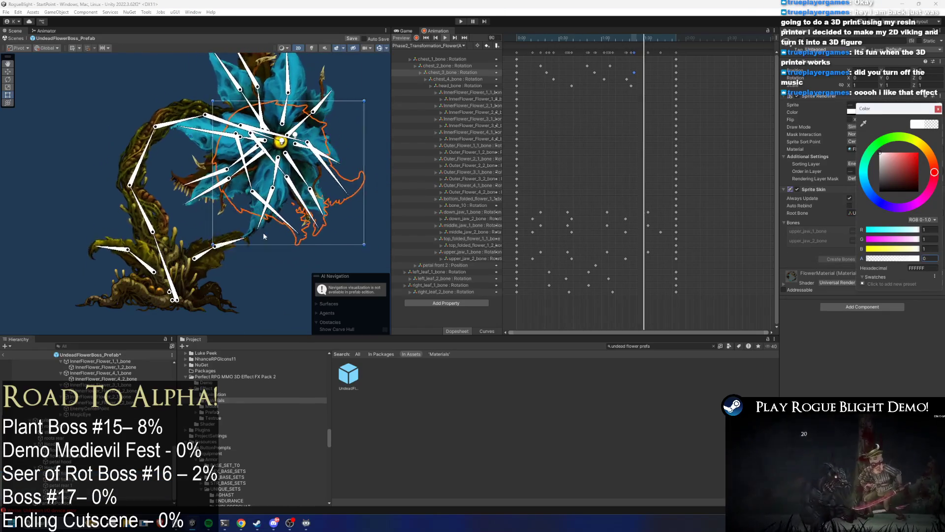
left_click(274, 292)
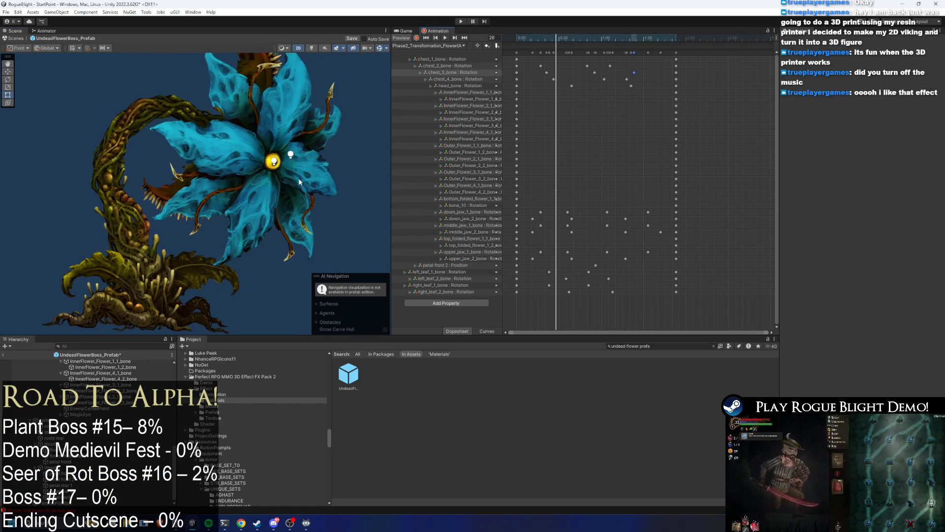
left_click(218, 150)
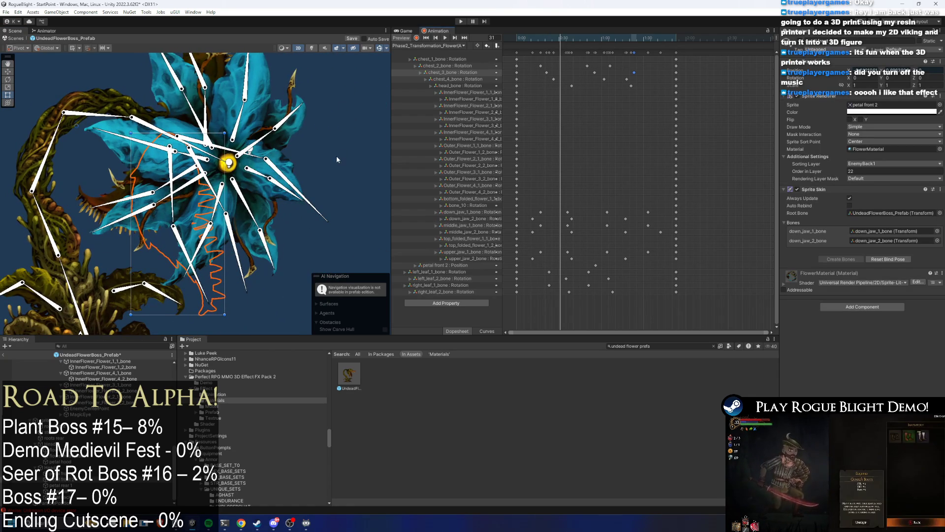
left_click(306, 129)
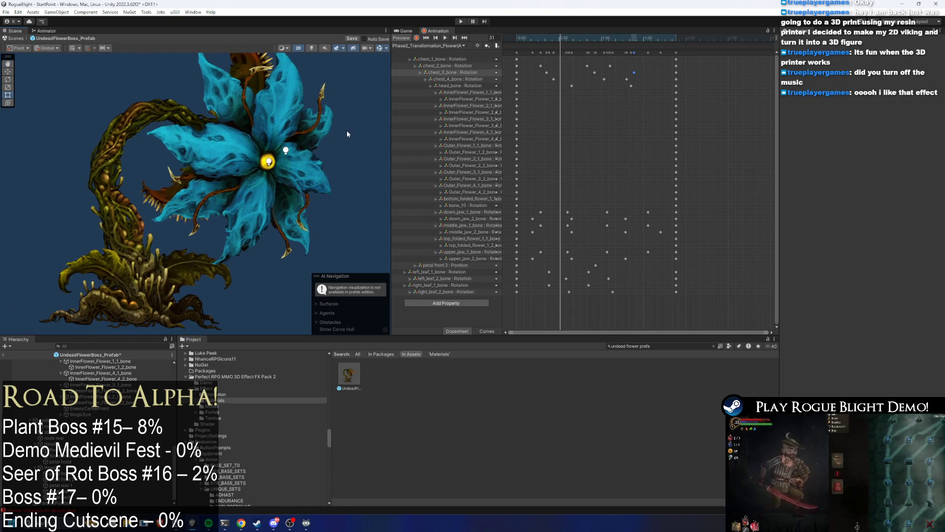
left_click(232, 137)
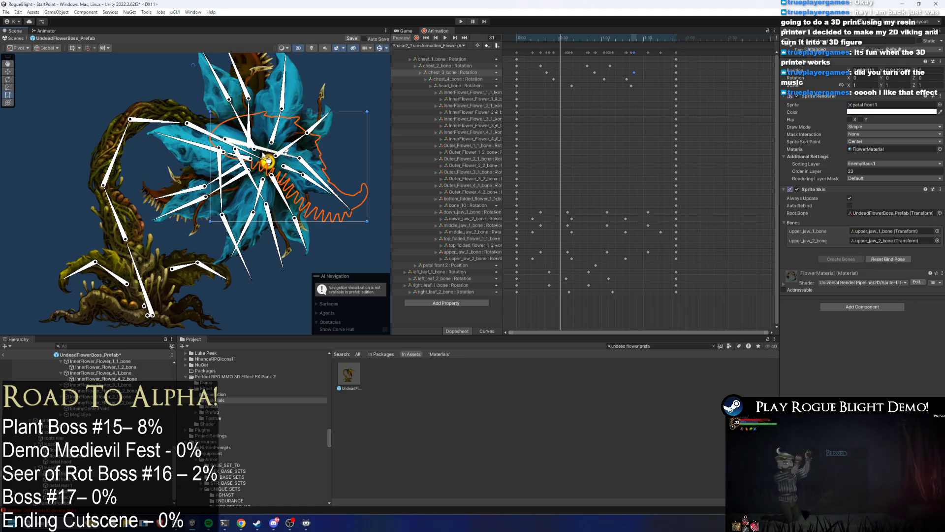
- At frame 26, rotate the Outer_Flower_3_1 and neighbouring petal bones to key a new pose
scroll(178, 158, "up", 2)
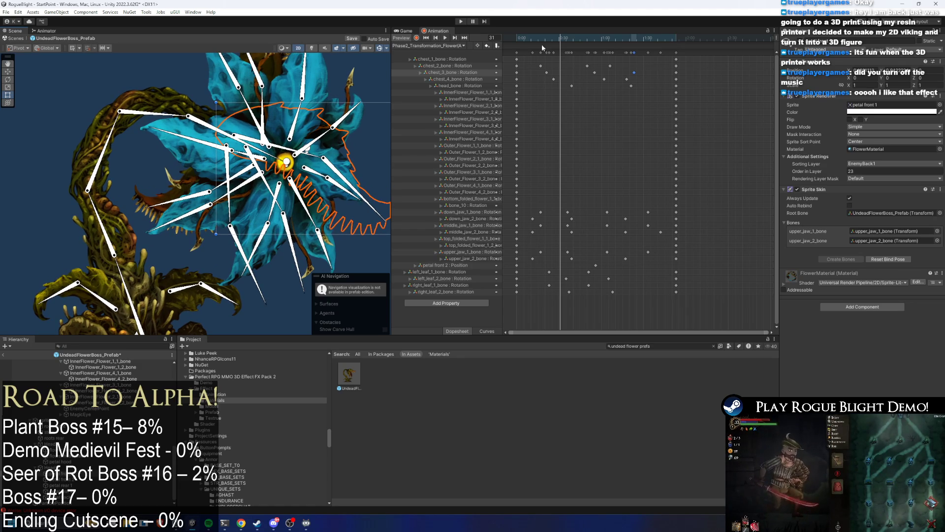
mouse_move(561, 39)
left_mouse_down()
mouse_move(537, 37)
mouse_move(554, 38)
left_mouse_up()
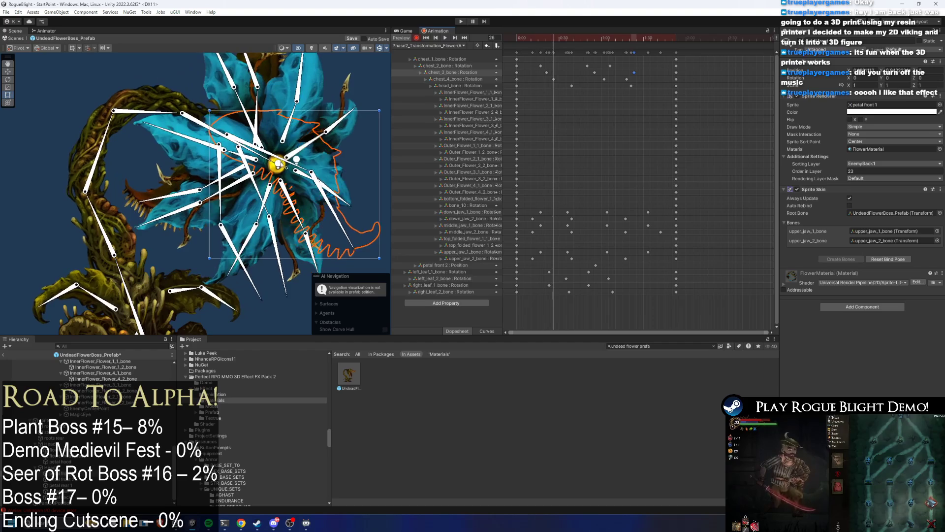
left_click(319, 231)
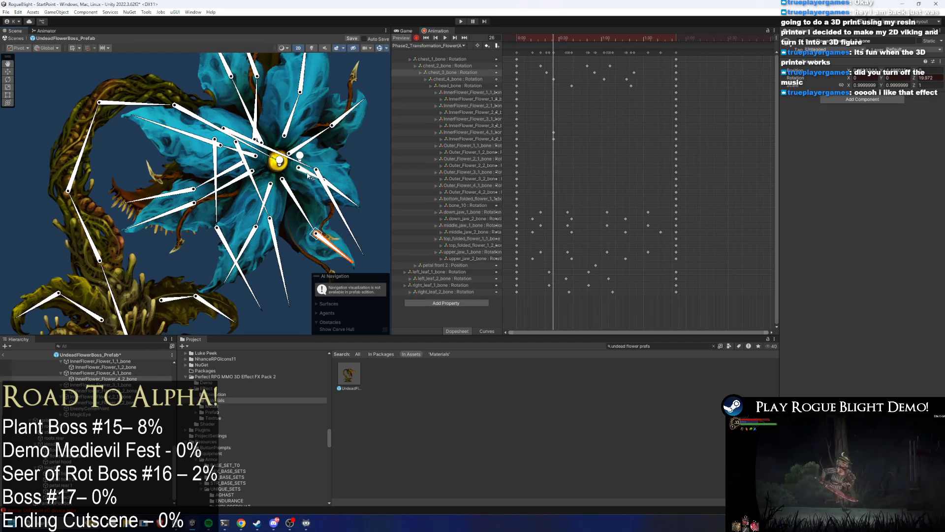
left_click_drag(309, 176, 359, 171)
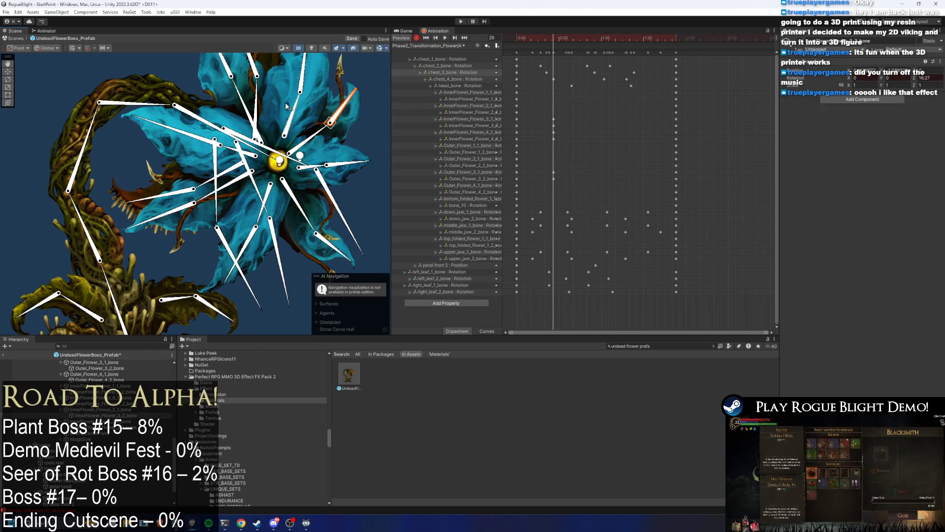
left_click_drag(289, 108, 323, 101)
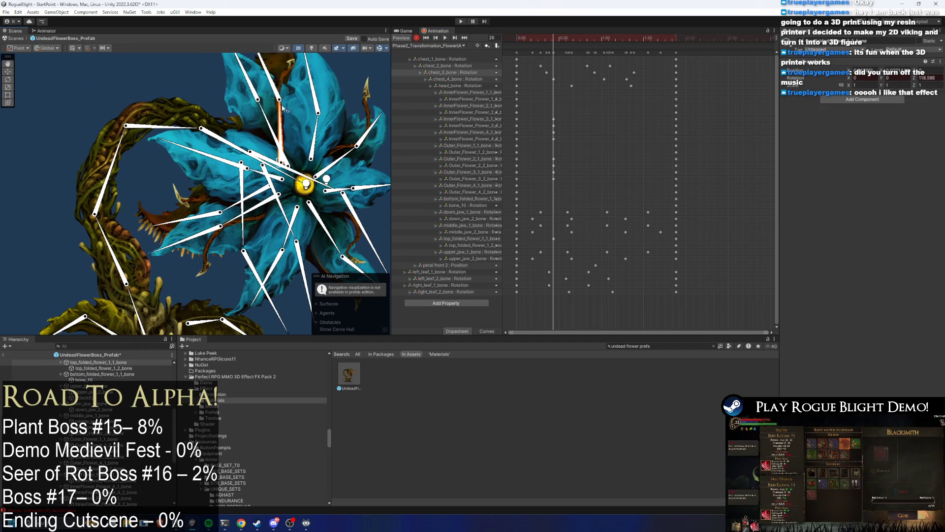
left_click_drag(271, 84, 274, 88)
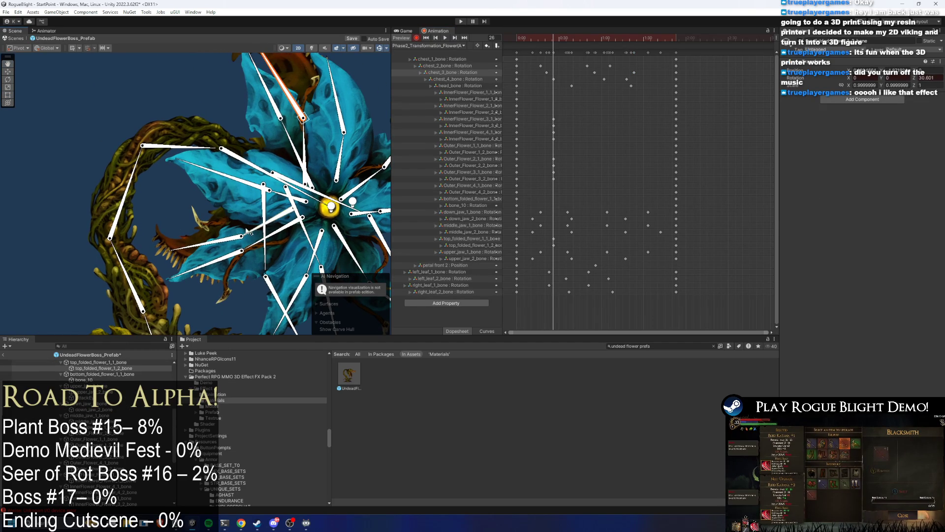
left_click_drag(291, 140, 259, 111)
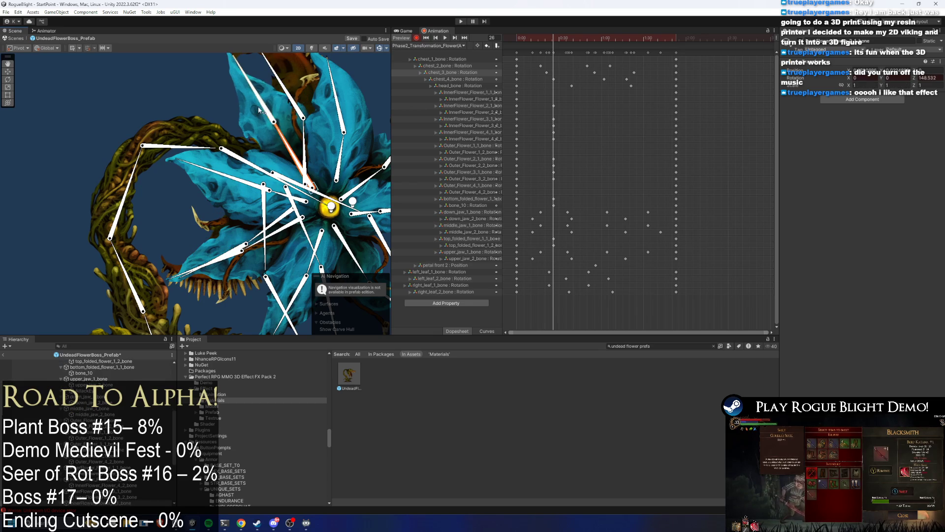
left_click_drag(280, 198, 228, 193)
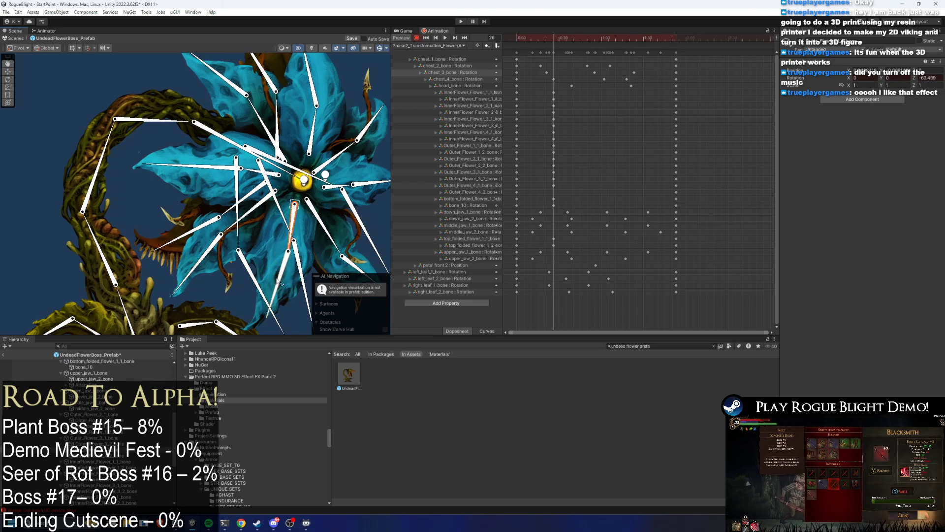
left_click_drag(290, 212, 308, 237)
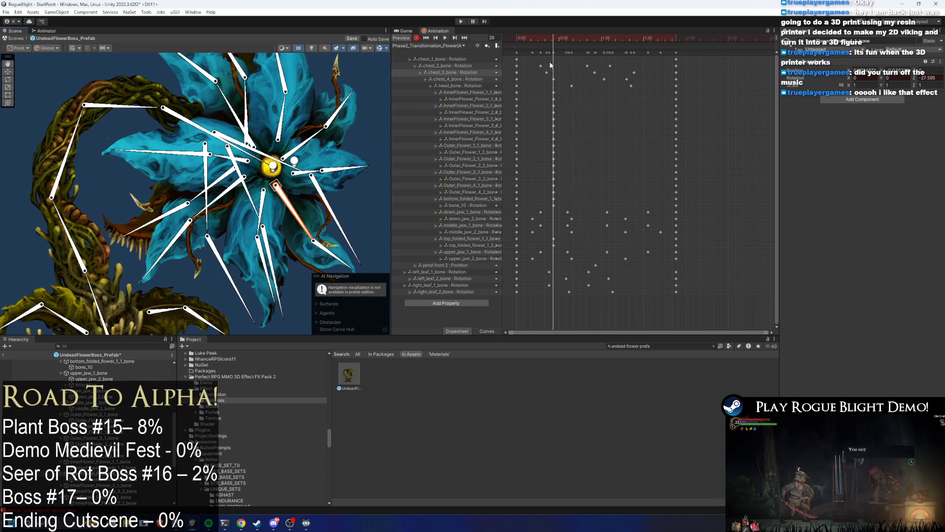
- Keep posing the petals, swinging the left, lower-left and top petals to new angles
key("space")
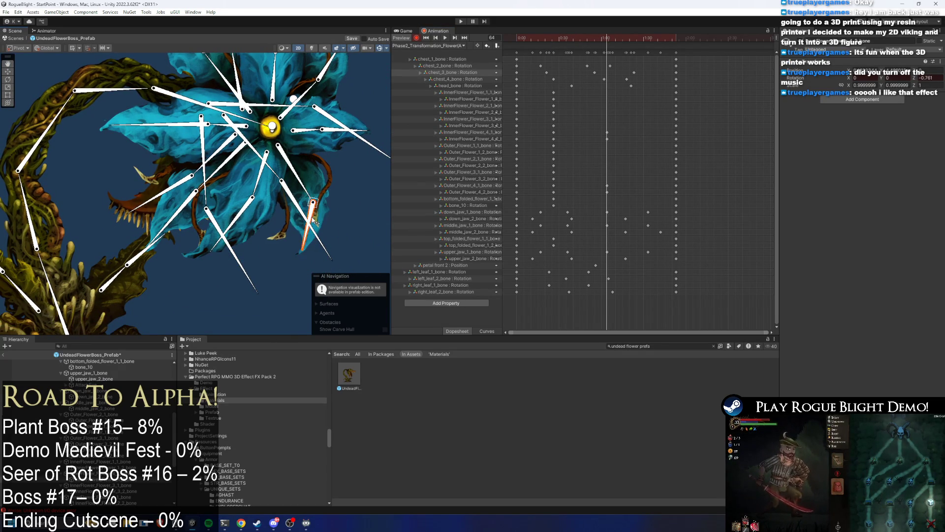
left_click_drag(320, 222, 304, 188)
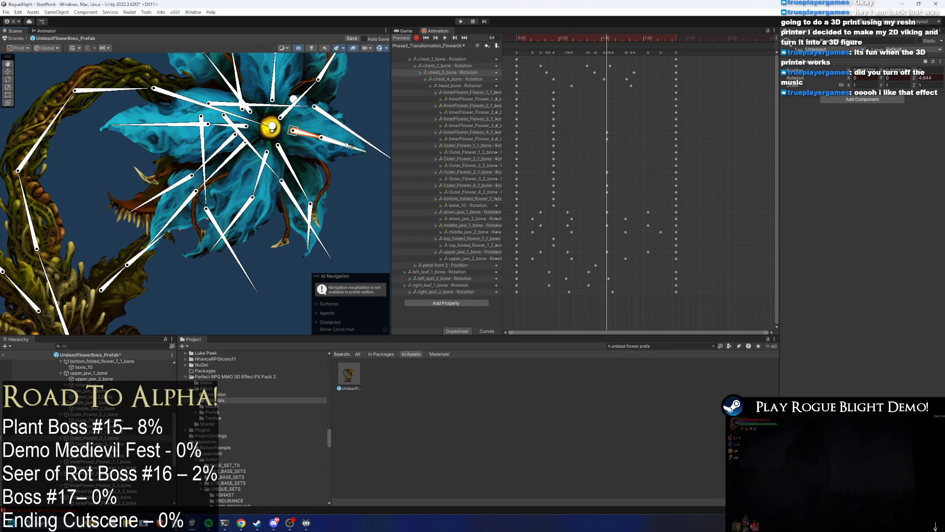
key("Up")
key("Right")
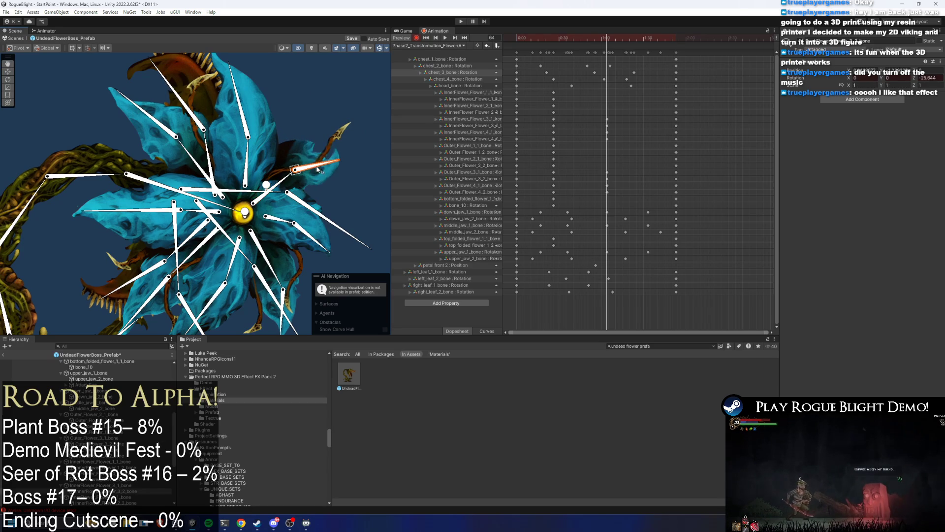
left_click_drag(249, 158, 279, 110)
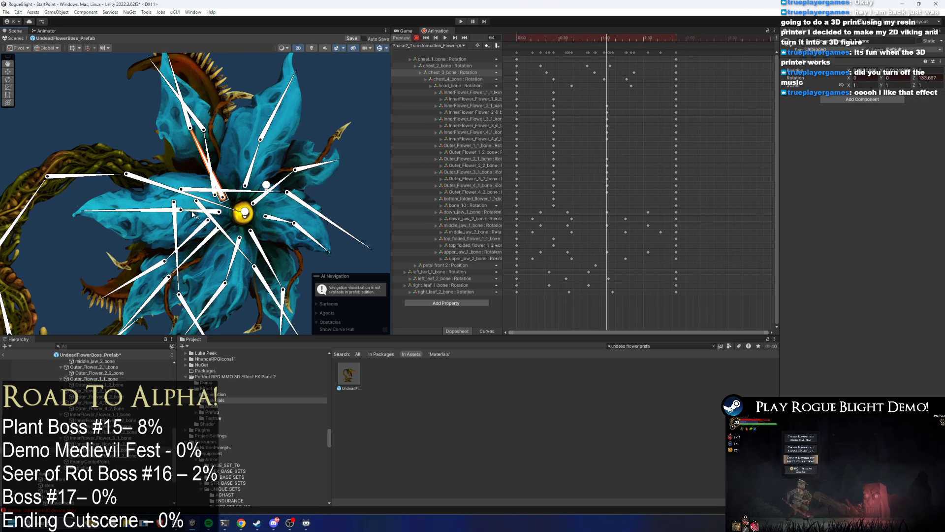
left_click_drag(193, 214, 170, 205)
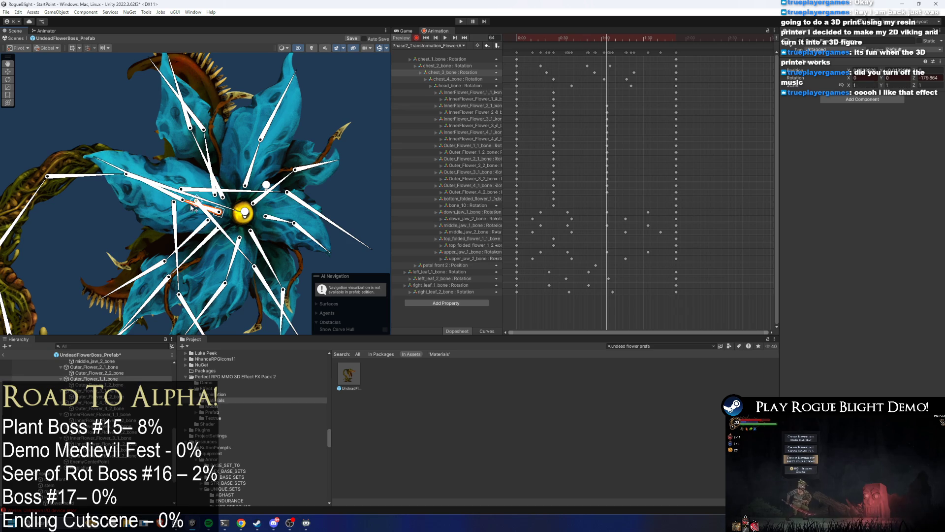
left_click(146, 280)
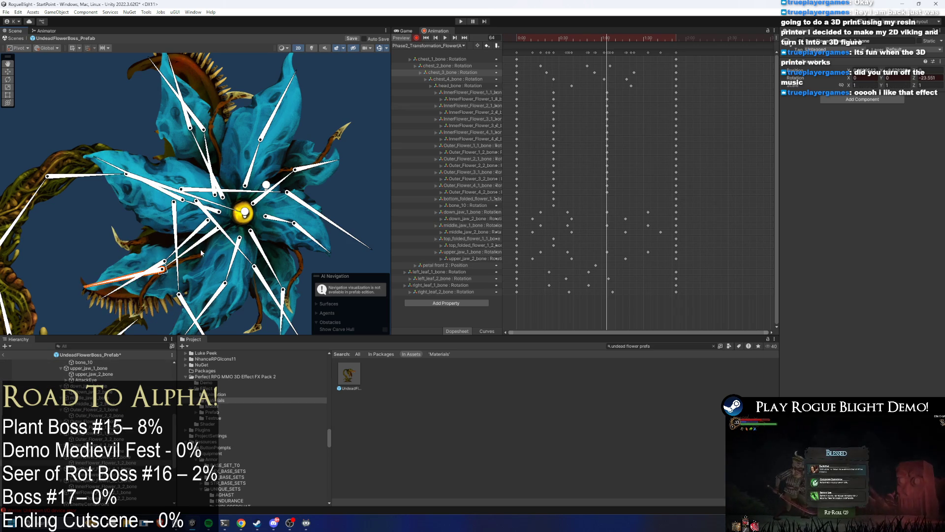
left_click_drag(194, 246, 203, 242)
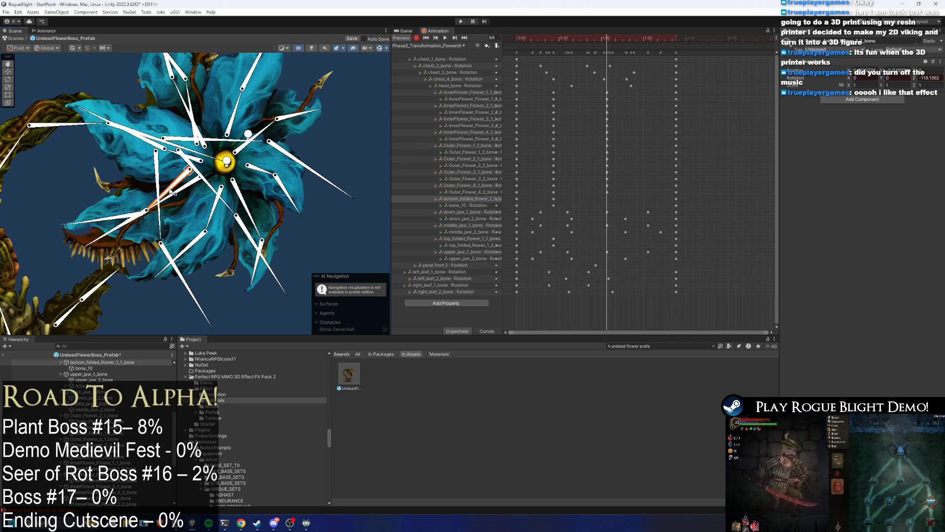
left_click_drag(103, 227, 200, 206)
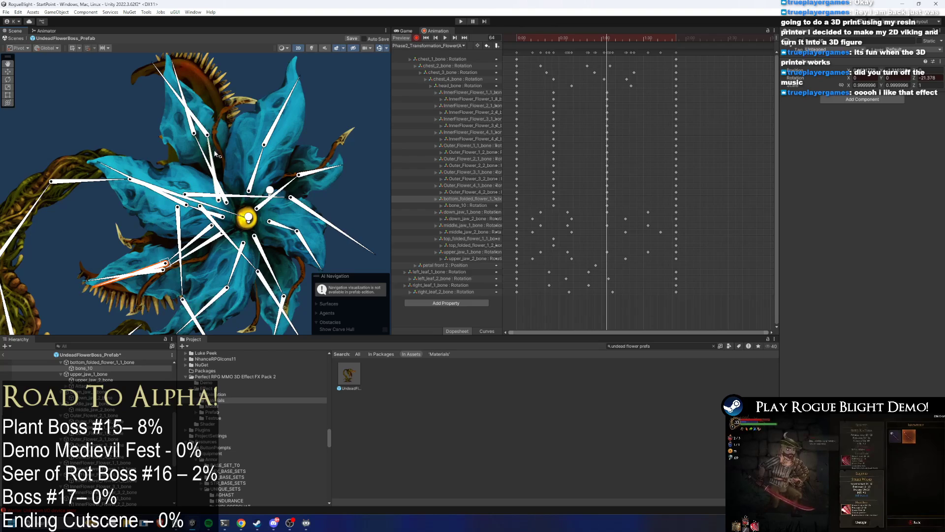
left_click_drag(215, 154, 215, 125)
- Play the preview from frame 64 and select the InnerFlower and Outer_Flower keys
left_click(595, 37)
key("space")
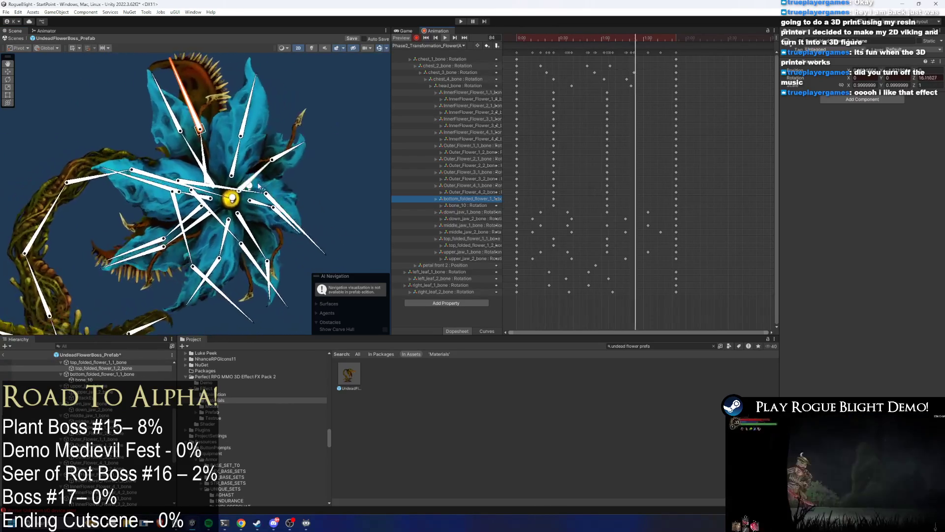
left_click(329, 132)
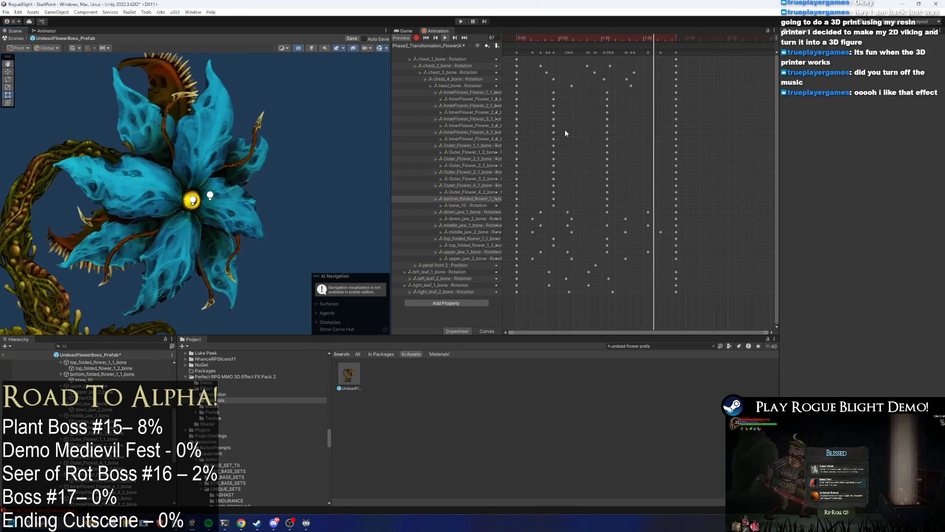
left_click_drag(625, 96, 538, 110)
mouse_move(626, 97)
left_mouse_down()
mouse_move(541, 143)
mouse_move(634, 152)
left_mouse_up()
mouse_move(542, 163)
left_mouse_down()
mouse_move(654, 171)
mouse_move(651, 180)
left_mouse_up()
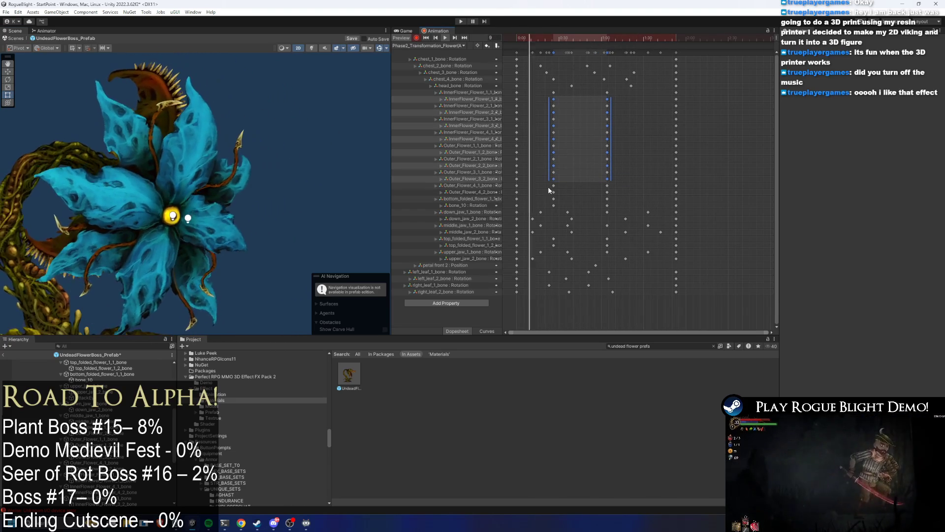
left_click(446, 46)
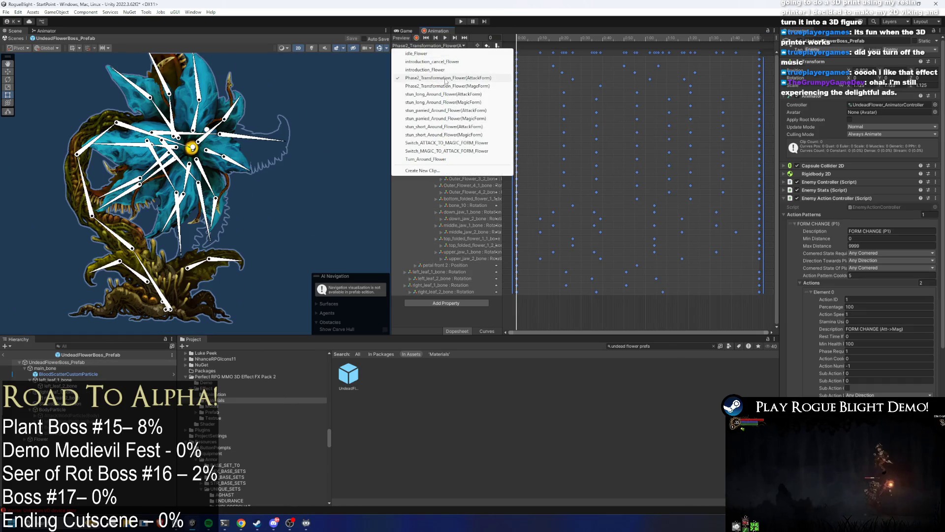
- Load the Phase2_Transformation_Flower(MagicForm) clip, frame all its keys and play it
left_click(450, 86)
key("a")
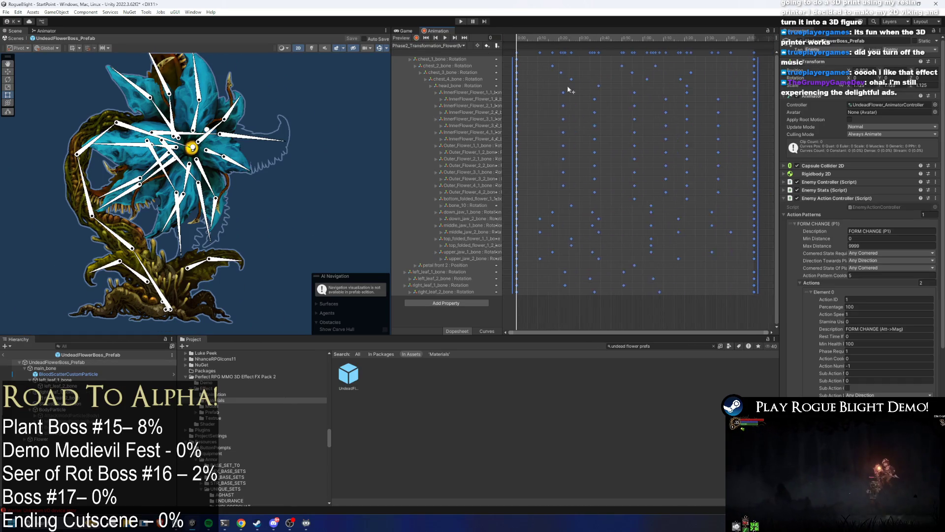
left_click(445, 38)
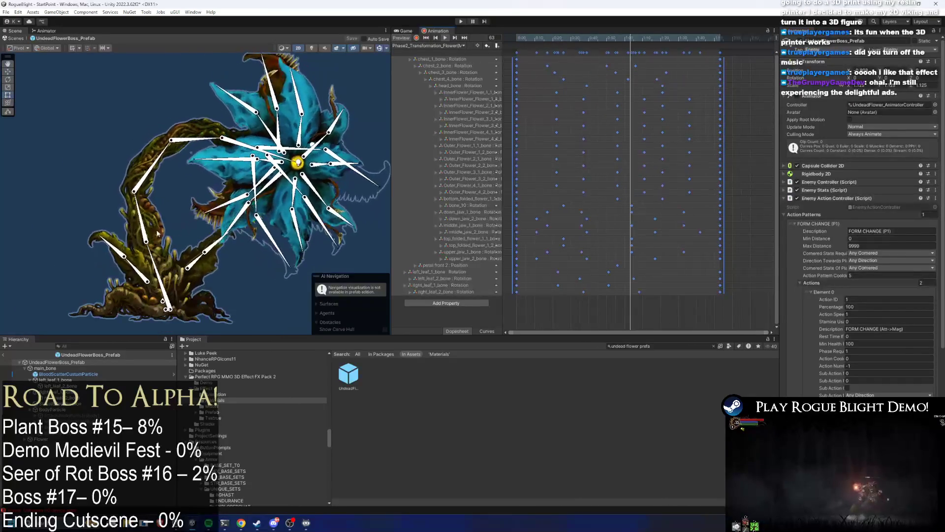
left_click(103, 95)
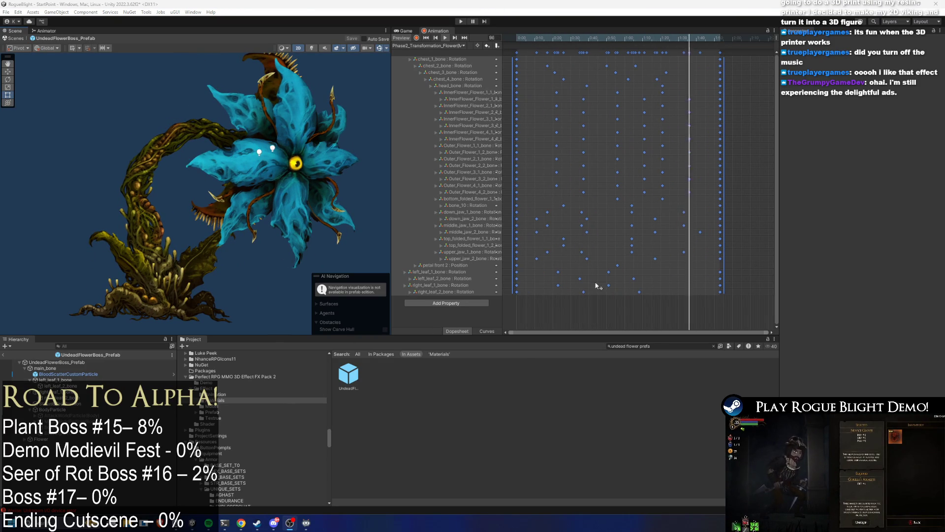
left_click(746, 163)
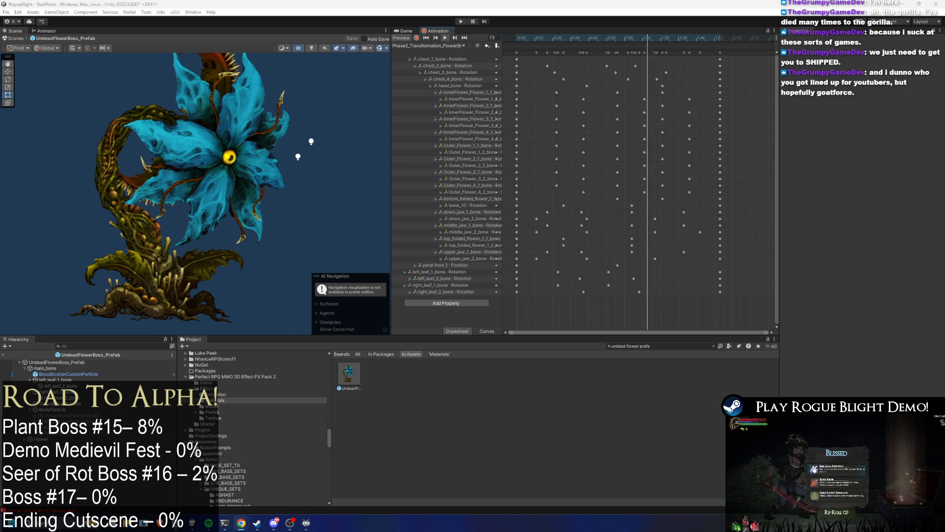
- Switch from Unity to the Twitch home page in Chrome
key("alt+Tab")
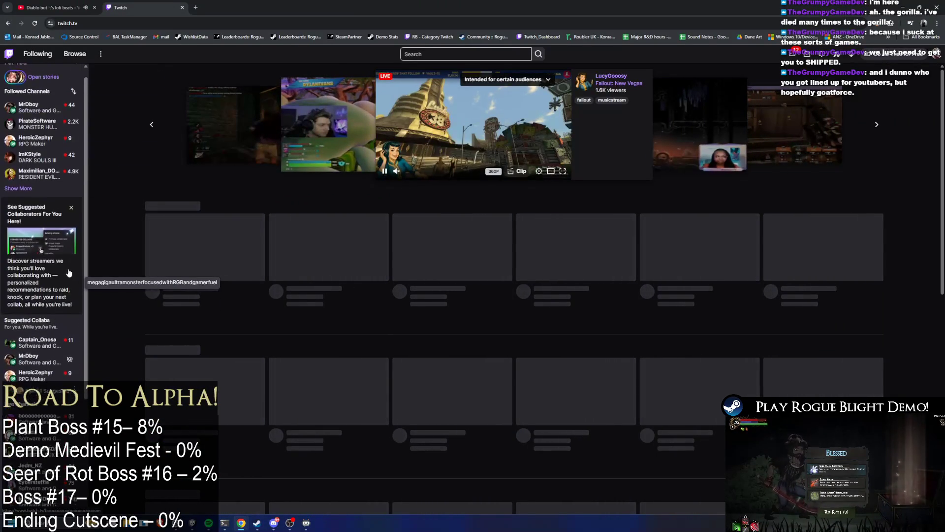
- Expand Followed Channels three times with Show More, scroll back up, and return to Unity
mouse_move(91, 216)
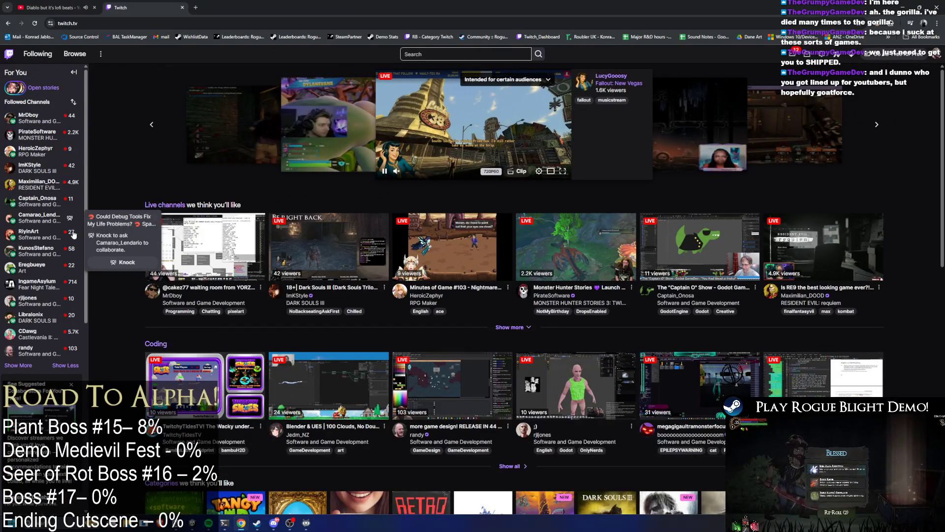
scroll(48, 316, "down", 1)
left_click(18, 328)
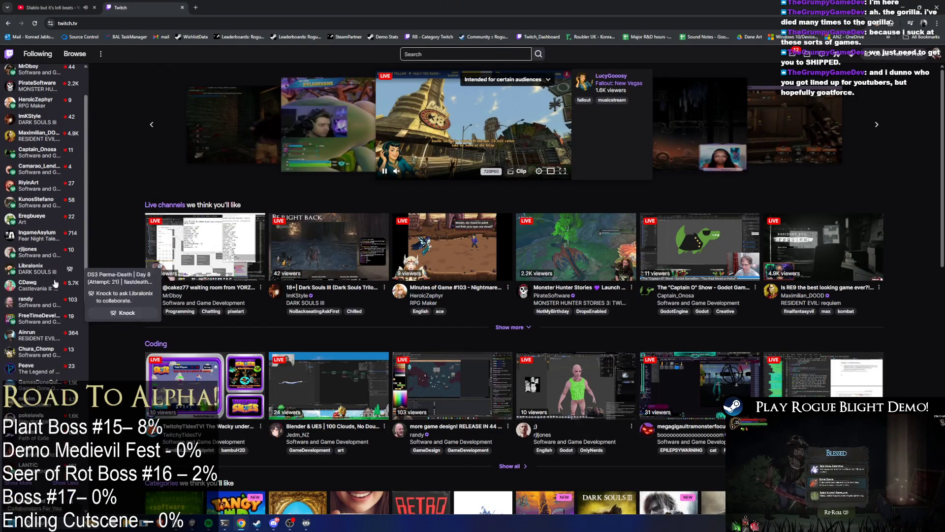
scroll(54, 310, "down", 4)
scroll(69, 302, "down", 8)
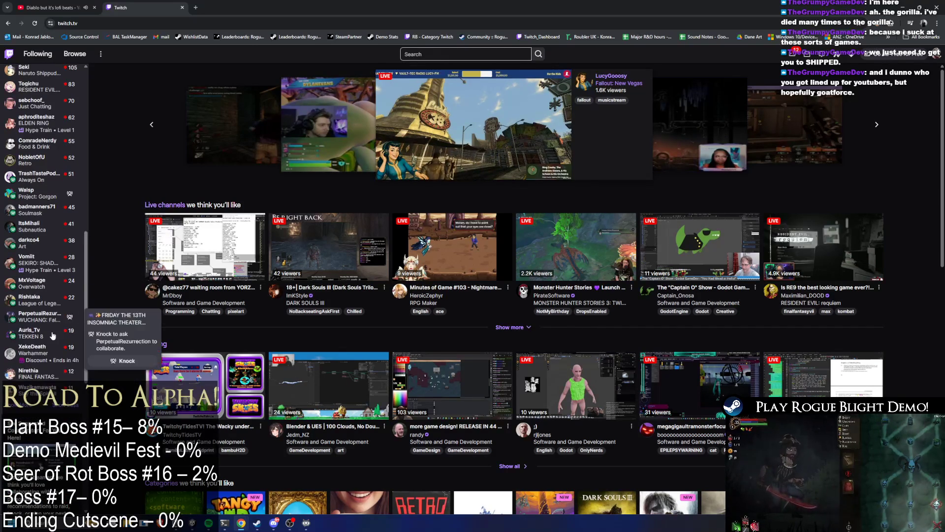
scroll(30, 305, "down", 3)
left_click(21, 297)
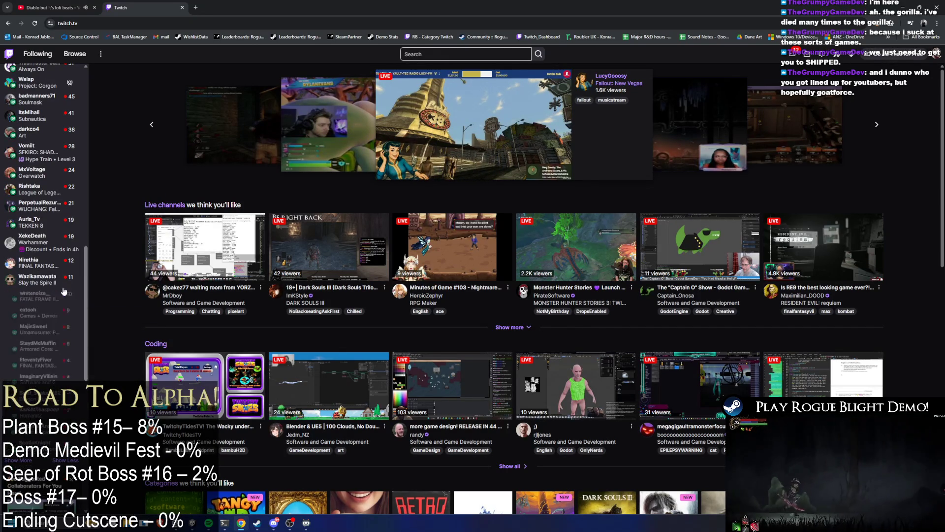
scroll(24, 310, "down", 4)
left_click(24, 315)
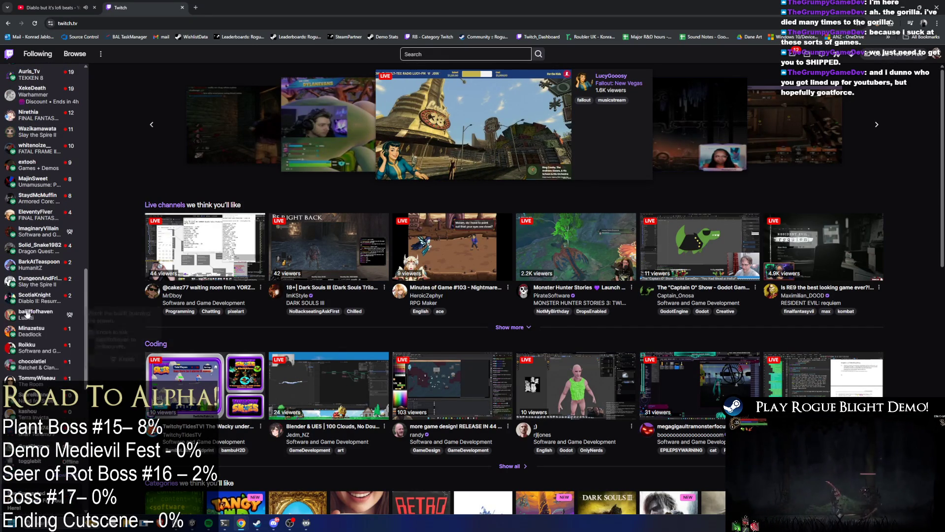
scroll(32, 320, "up", 10)
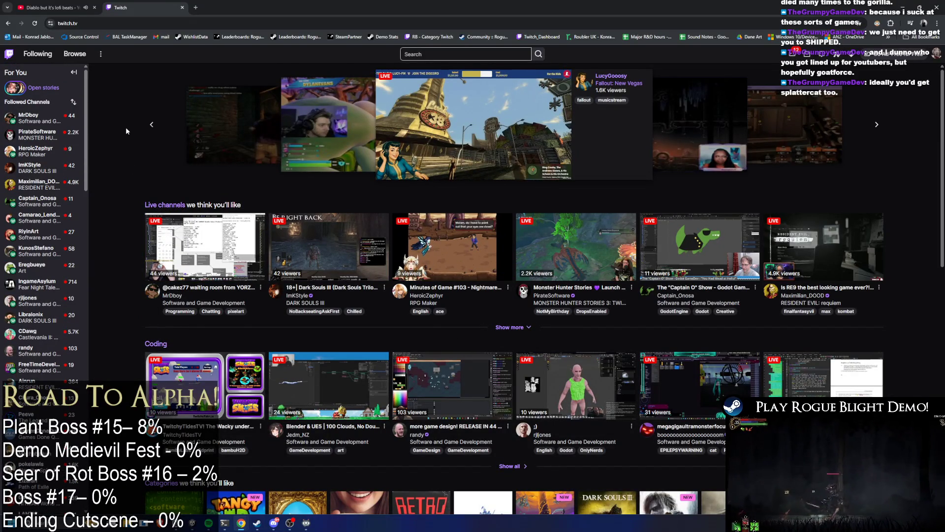
key("alt+Tab")
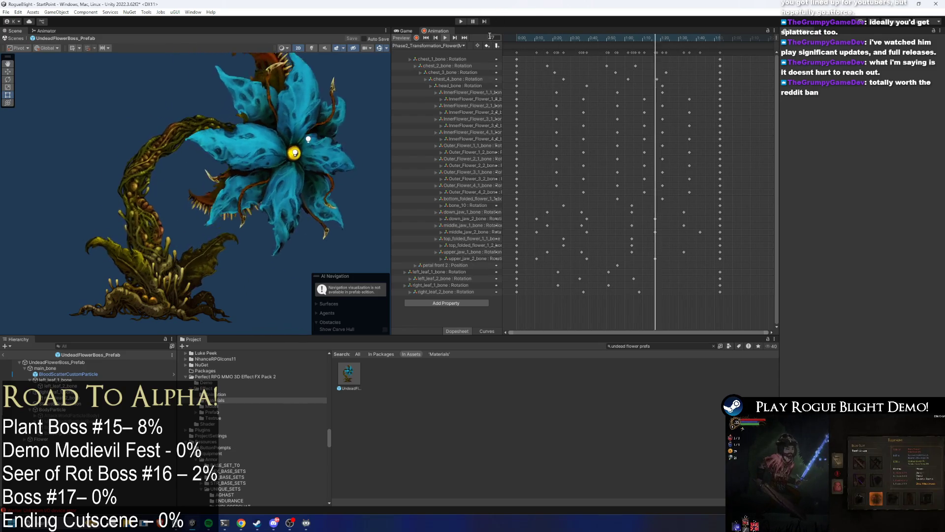
- Select the flower's chest_1_bone and preview the current clip from frame 29 to 48
left_click(145, 247)
left_click_drag(619, 39, 569, 40)
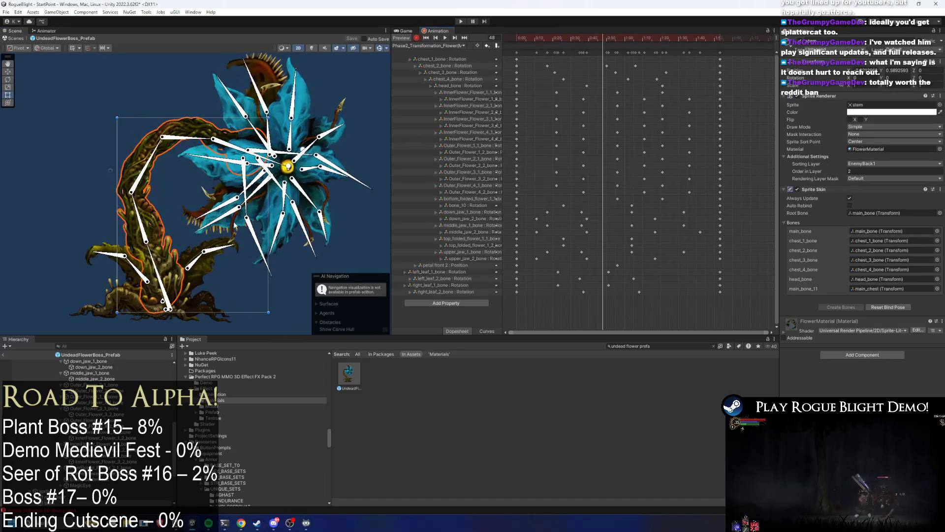
left_click(159, 260)
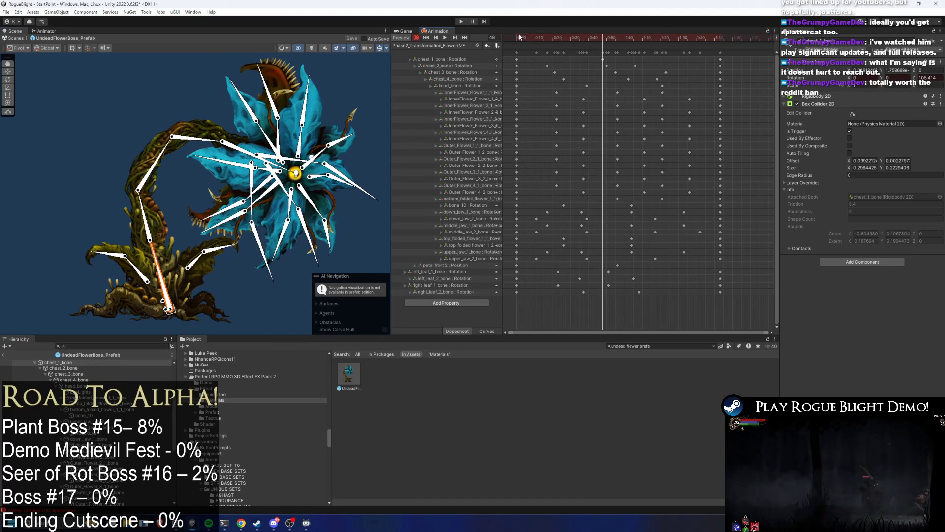
key("space")
left_click(338, 262)
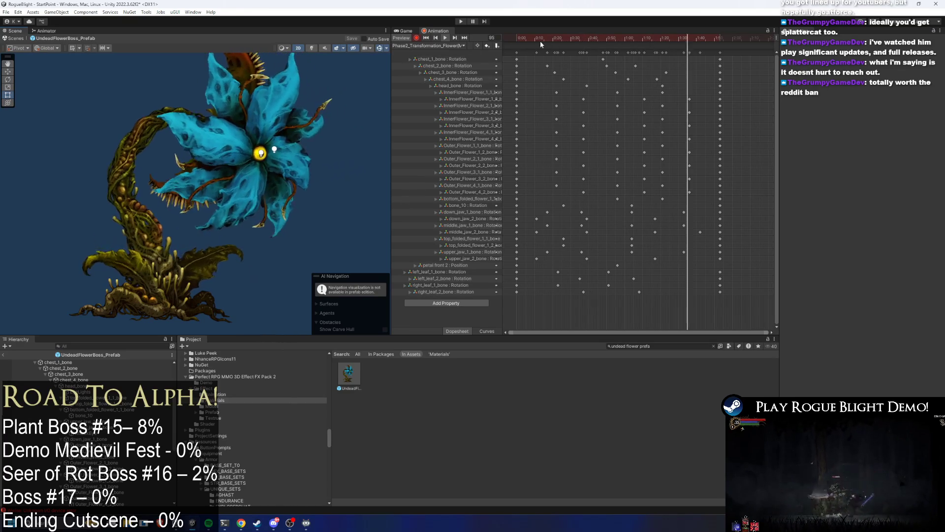
left_click(421, 46)
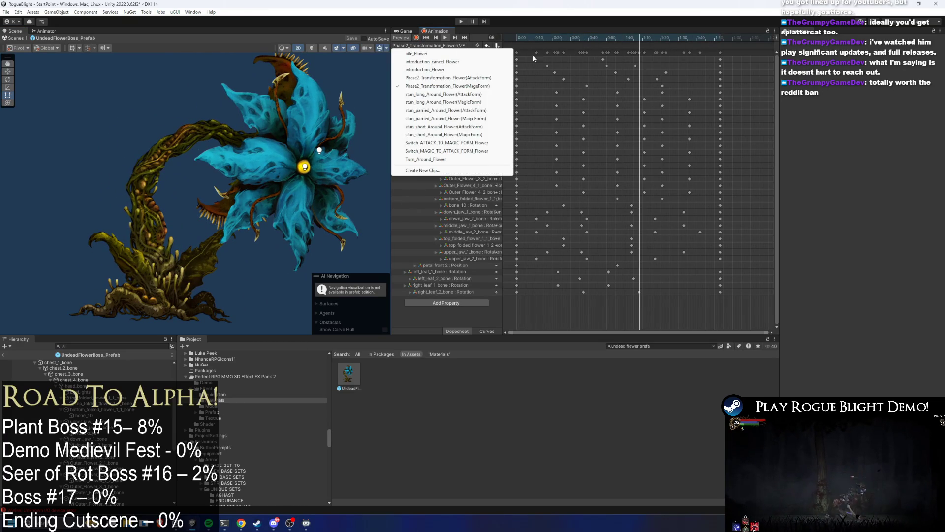
left_click(591, 57)
left_click_drag(584, 38, 604, 38)
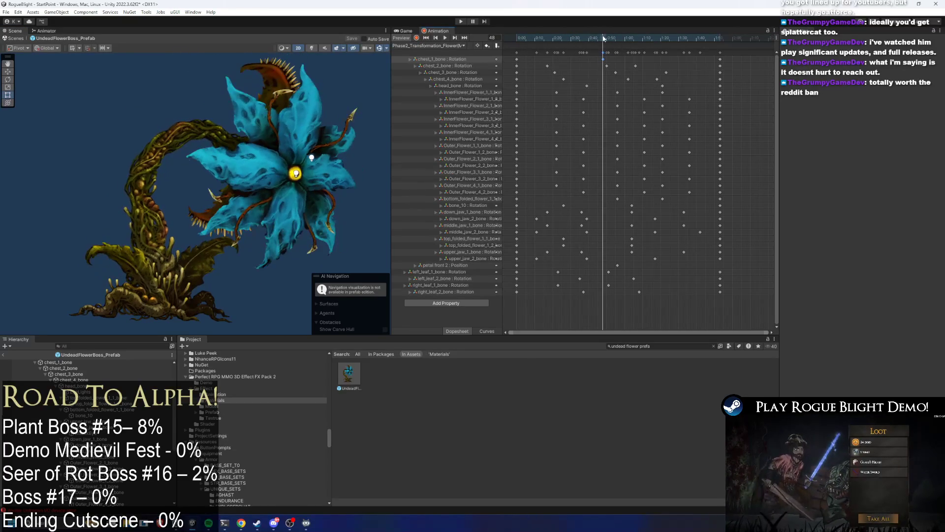
- Load Phase2_Transformation_Flower(AttackForm), scrub frames 41–48, and turn off scene lighting
left_click(425, 46)
left_click(443, 79)
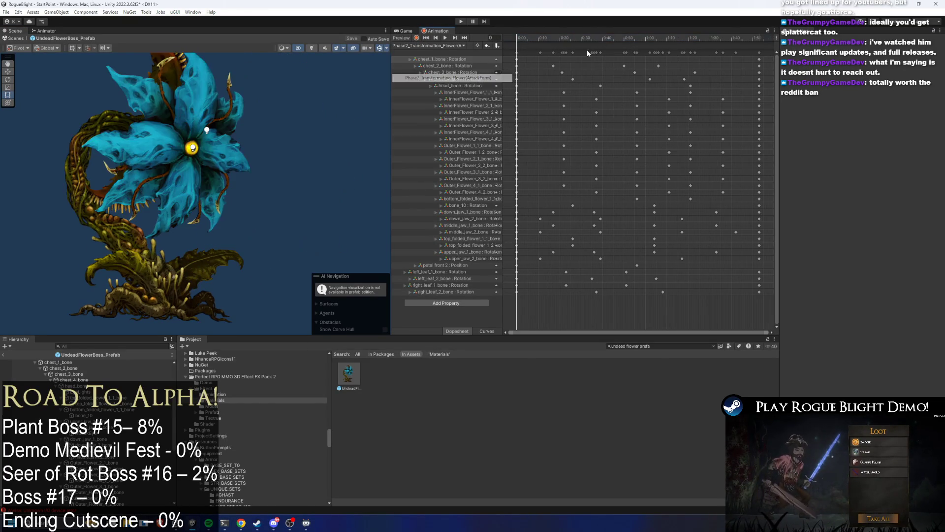
left_click(604, 39)
left_click_drag(607, 38, 621, 38)
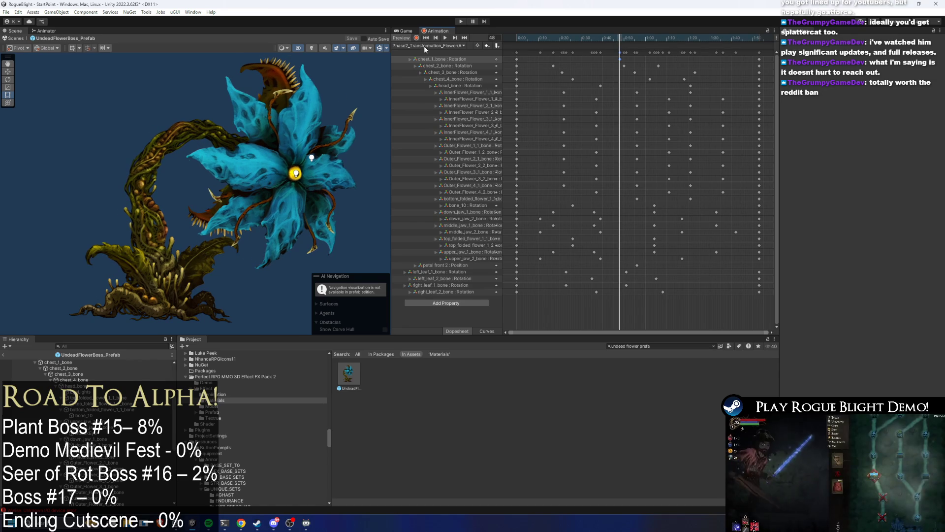
left_click(312, 48)
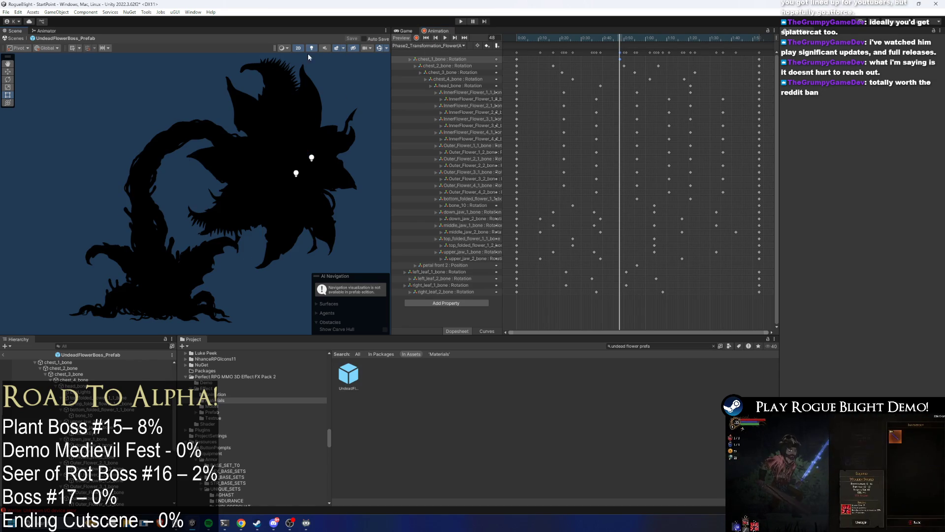
- Select the UndeadFlowerBoss_Prefab root, widen the Inspector, and collapse Enemy Action Controller
scroll(126, 409, "down", 5)
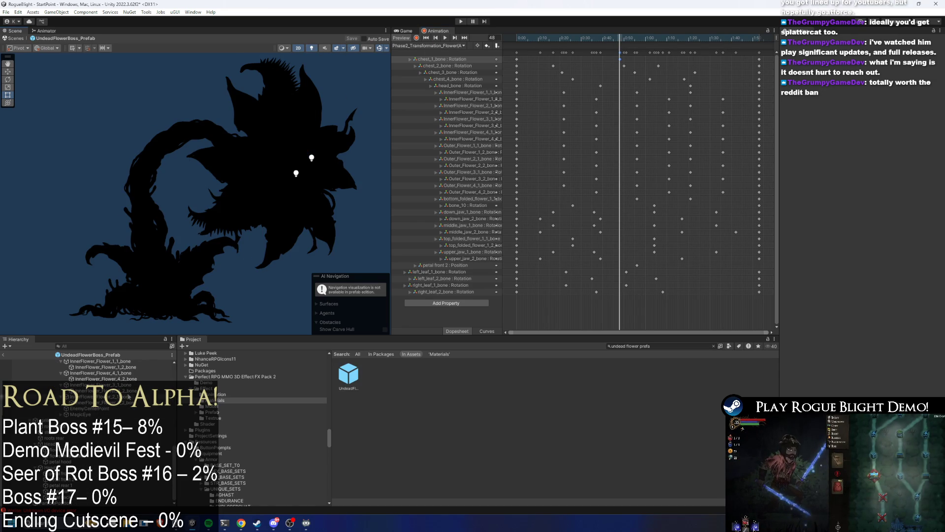
scroll(116, 408, "up", 5)
left_click(55, 362)
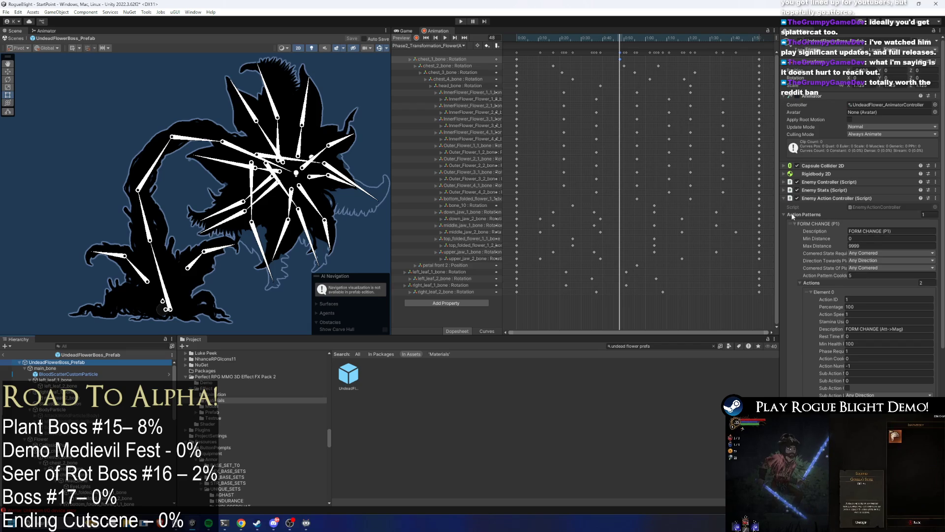
left_click_drag(778, 210, 558, 209)
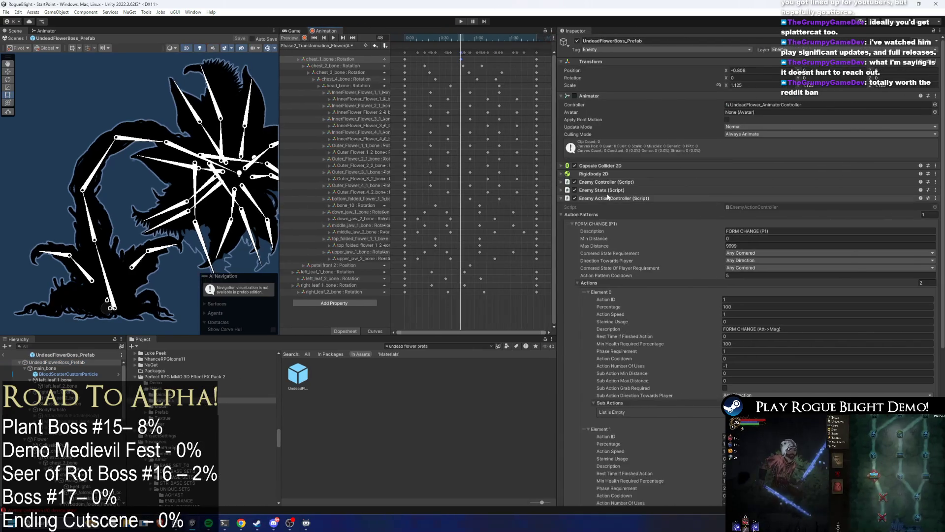
left_click(610, 198)
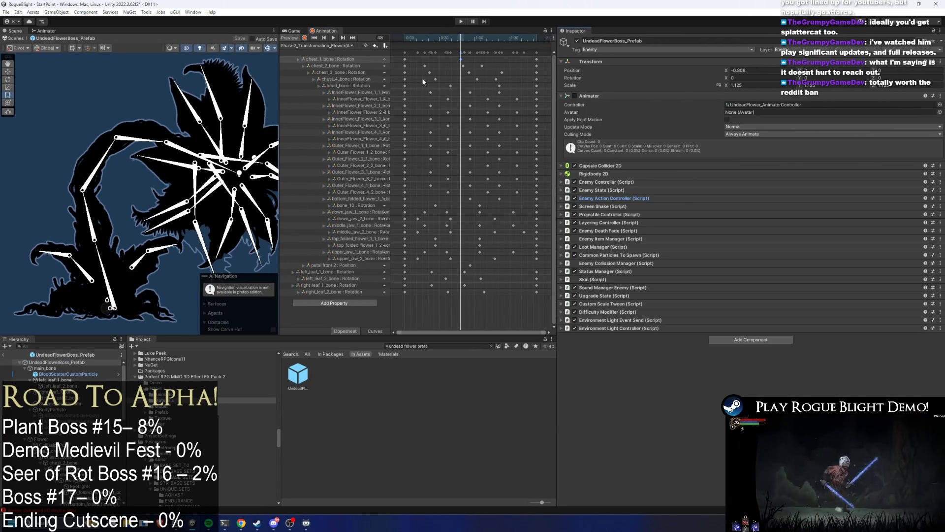
- Expand and collapse Projectile Controller, Enemy Death Fade and Enemy Item Manager to review each
left_click(621, 215)
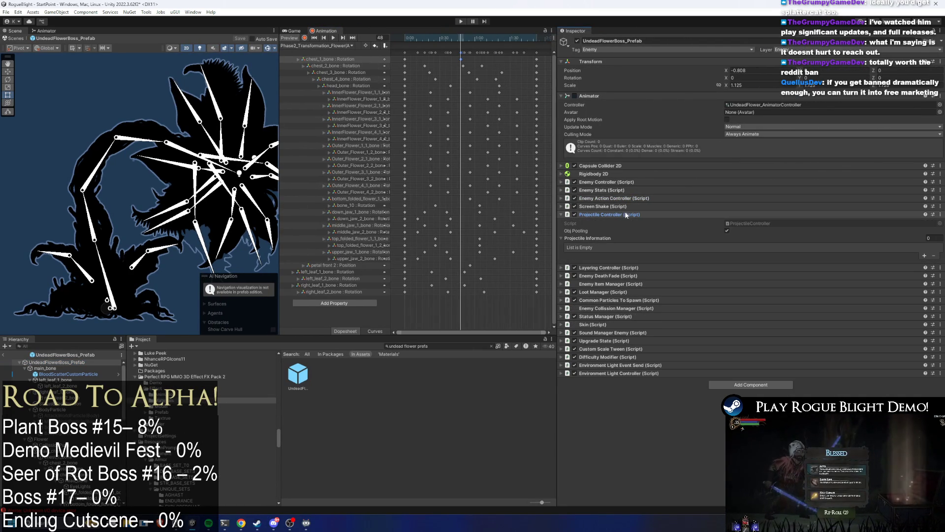
left_click(622, 215)
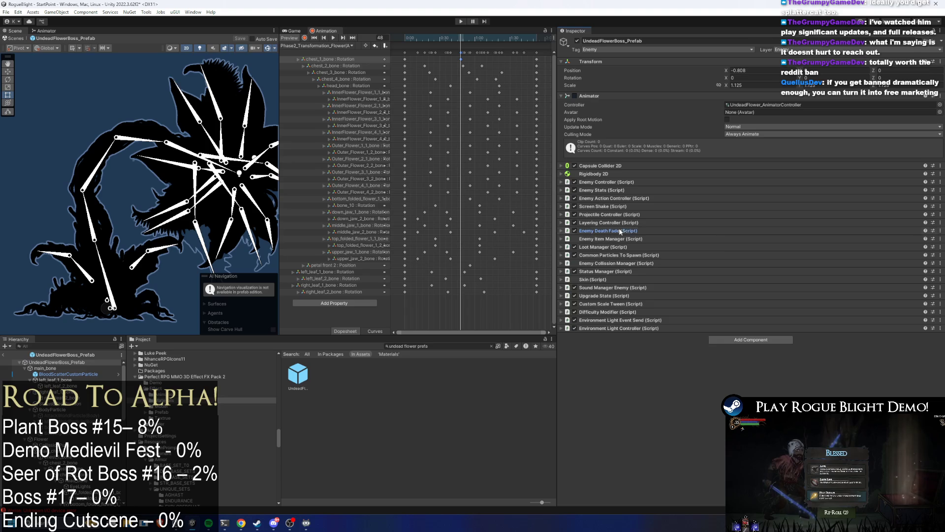
left_click(620, 231)
left_click(620, 231)
left_click(617, 239)
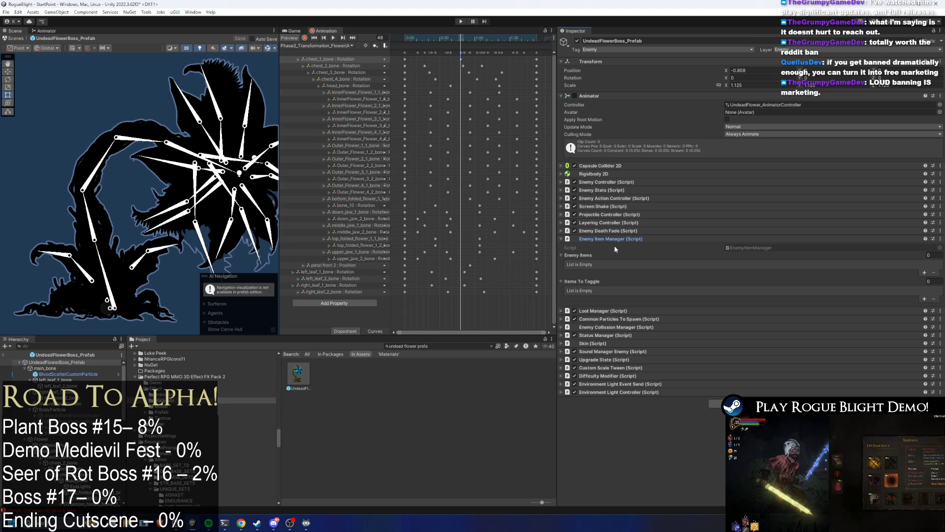
key("f")
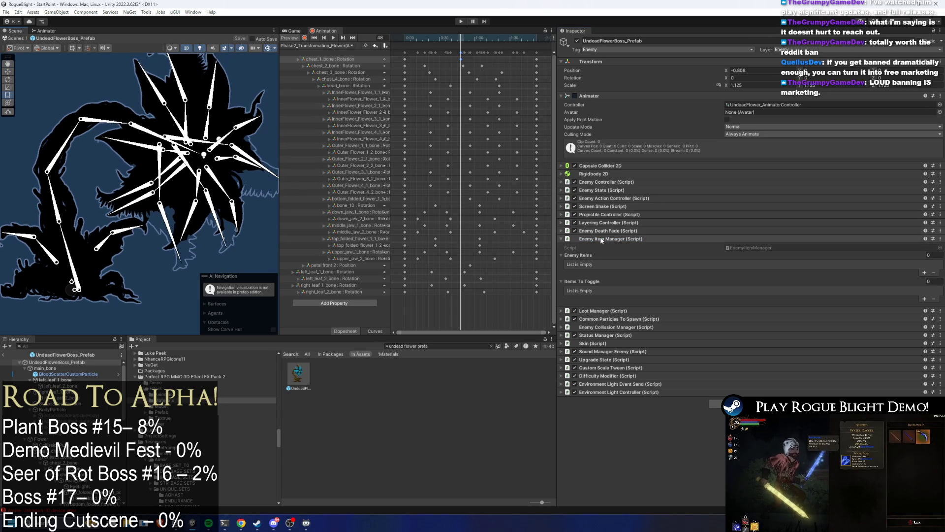
left_click(600, 239)
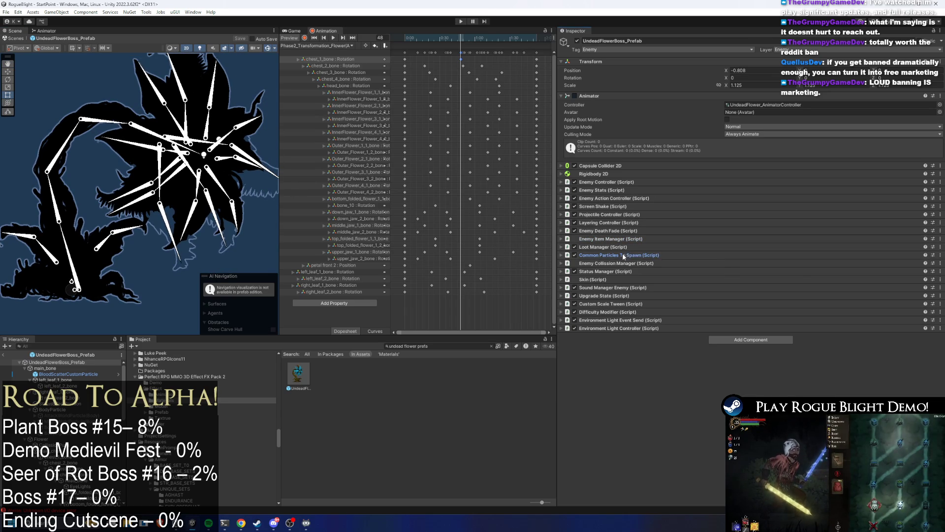
- Select the boss's particle children, activate them, and turn off their Prewarm
left_click(623, 255)
left_click(82, 416)
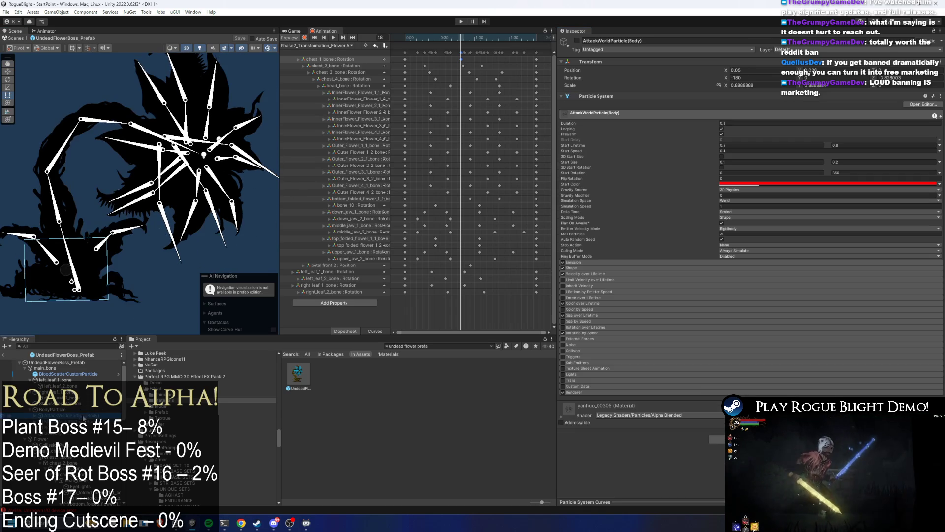
left_click(79, 422, "ctrl")
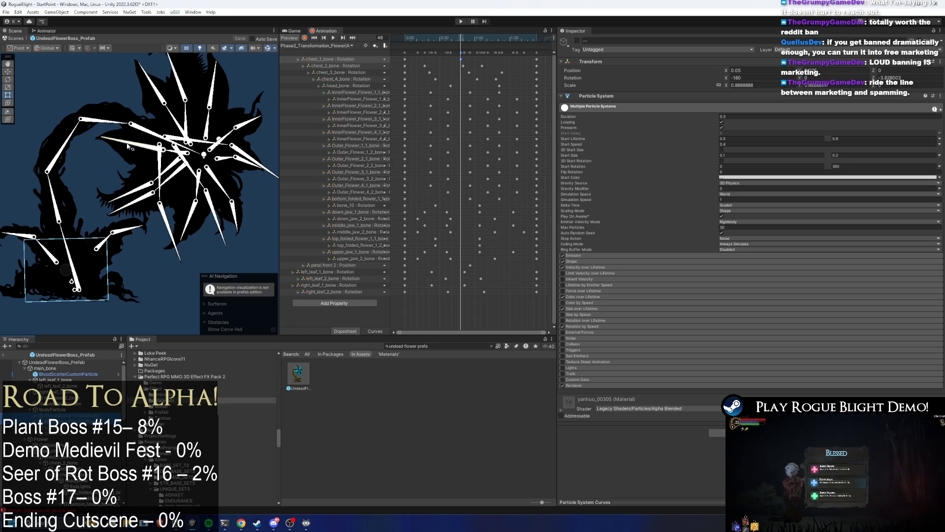
left_click_drag(143, 139, 153, 139)
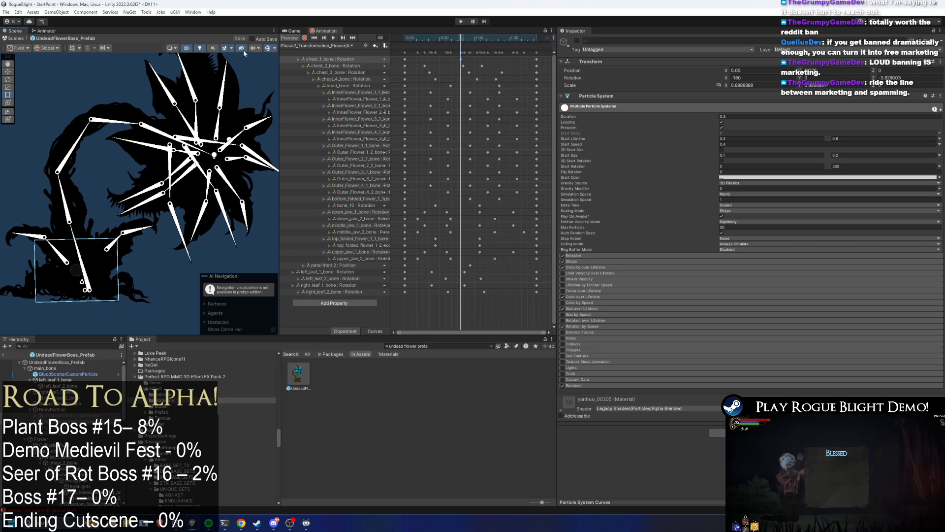
left_click(199, 48)
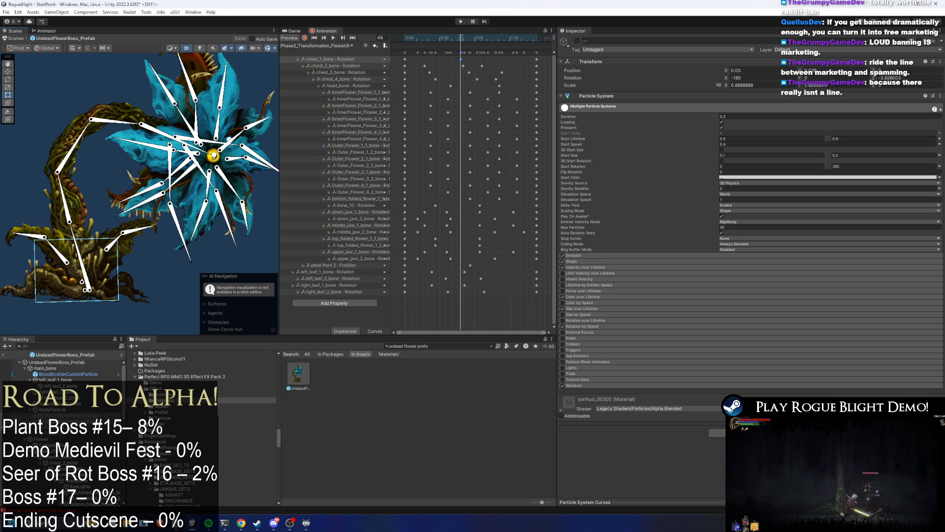
left_click(353, 292, "shift")
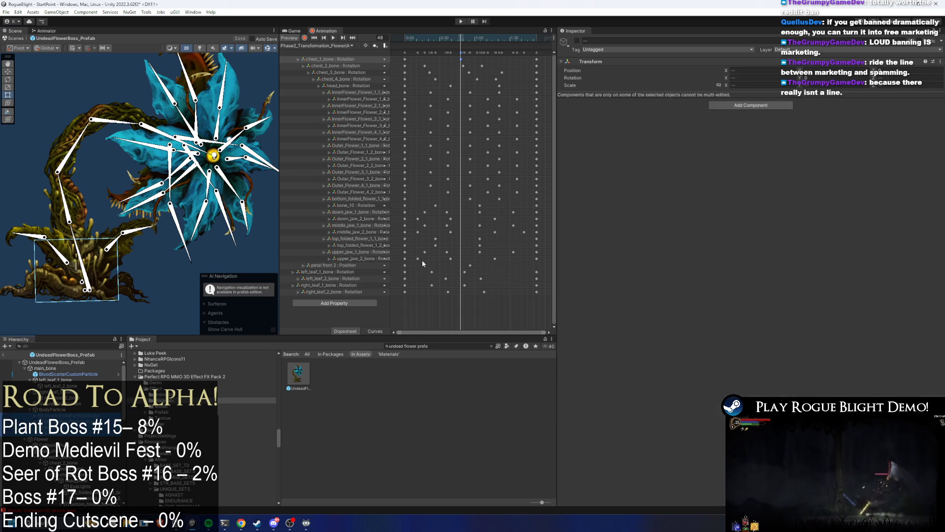
left_click(577, 41)
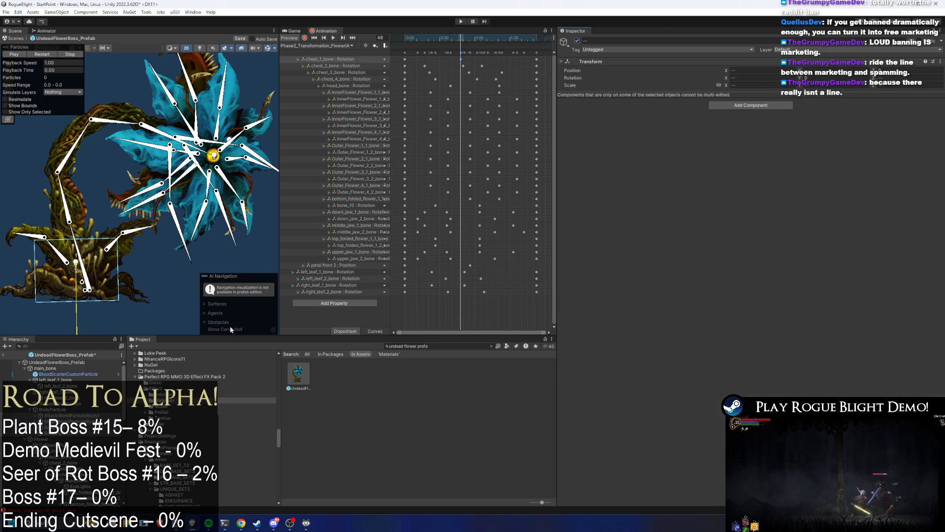
left_click(721, 127)
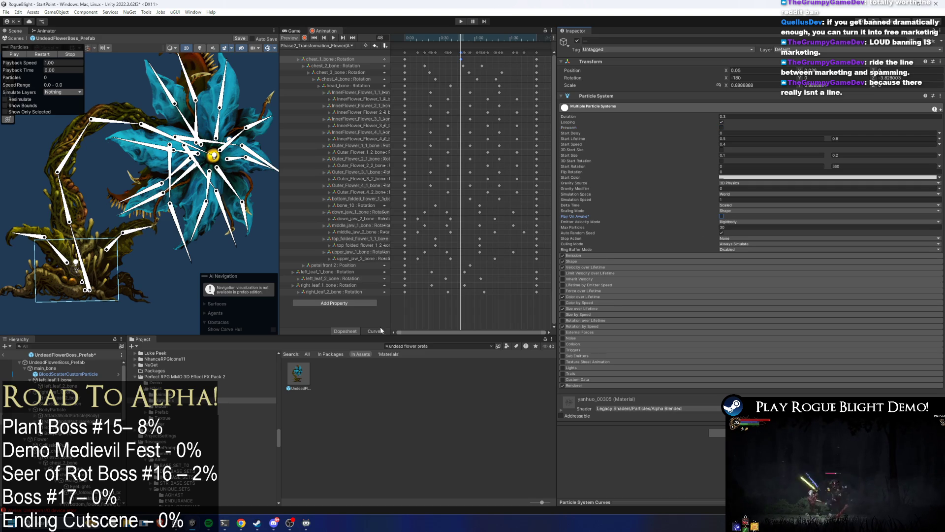
- Make SparkyParticle play on awake, then step down through the children to BodyLight
left_click(113, 409)
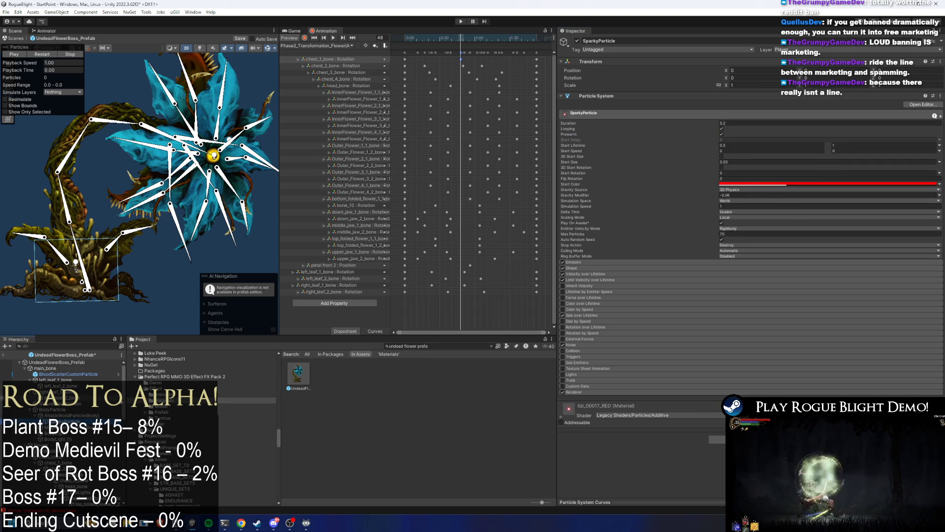
left_click(722, 223)
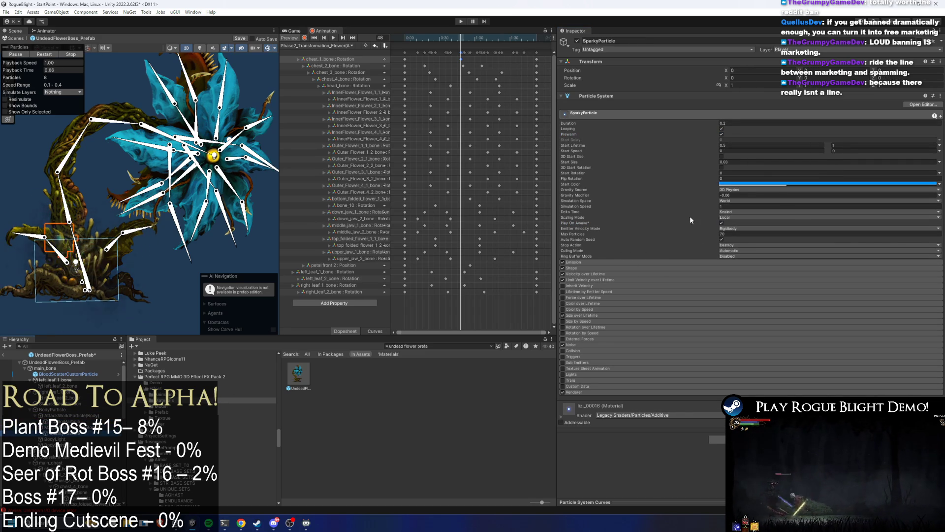
left_click(98, 416)
key("Down")
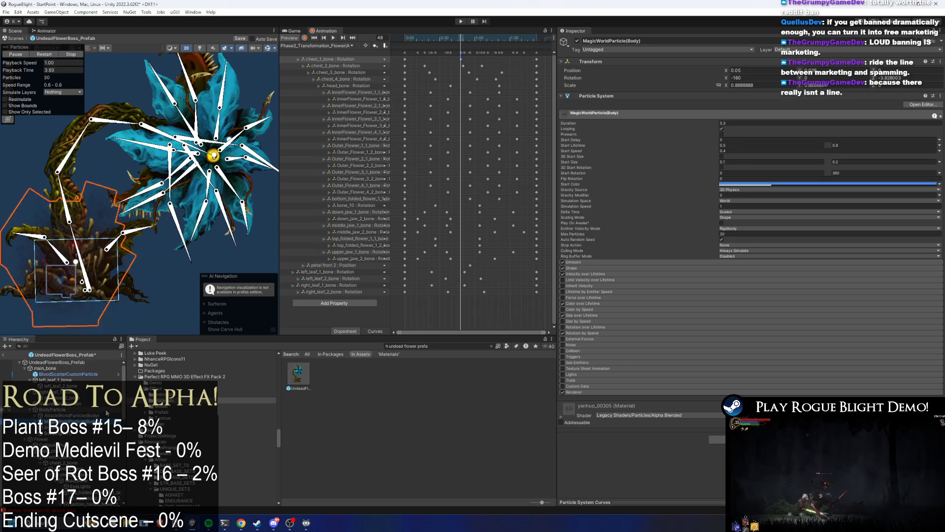
key("Down")
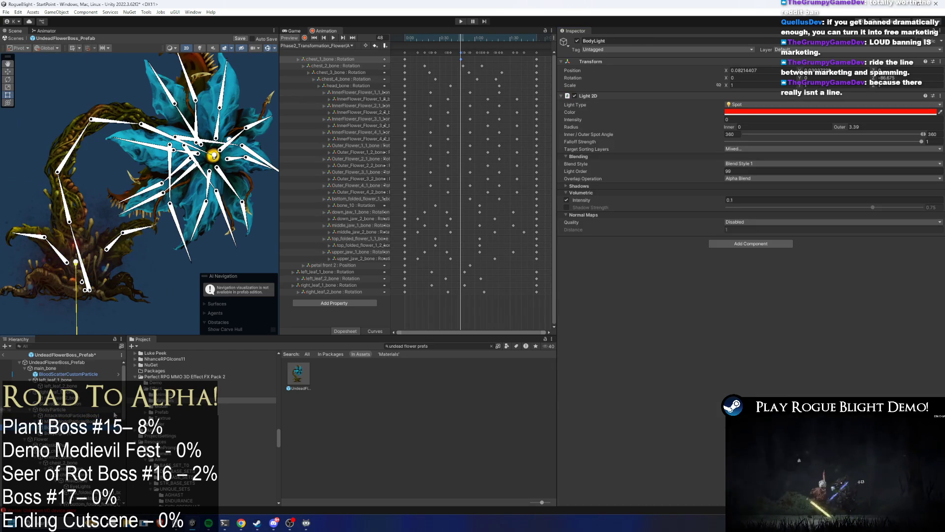
- Rename the red BodyLight to AttackBodyLight
key("Down")
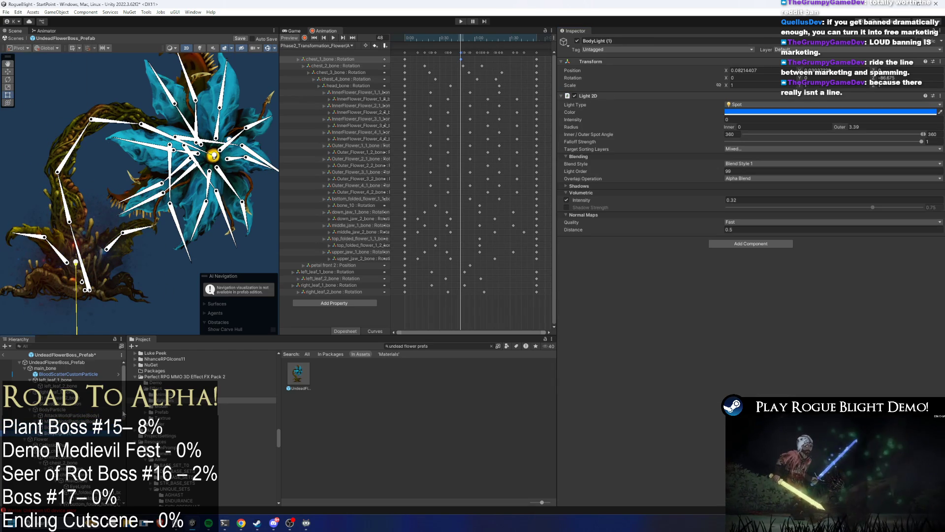
left_click(200, 48)
left_click(200, 48)
left_click(200, 49)
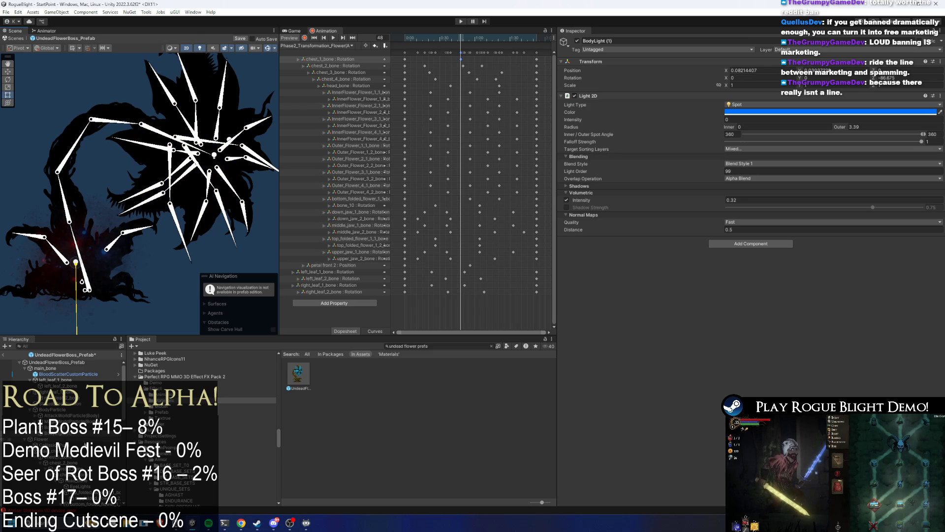
right_click(60, 436)
left_click(96, 154)
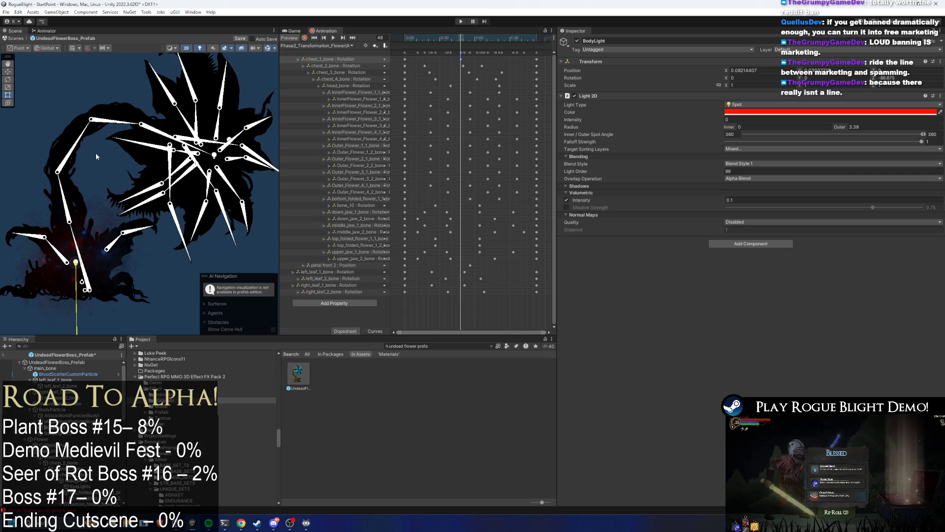
key("Return")
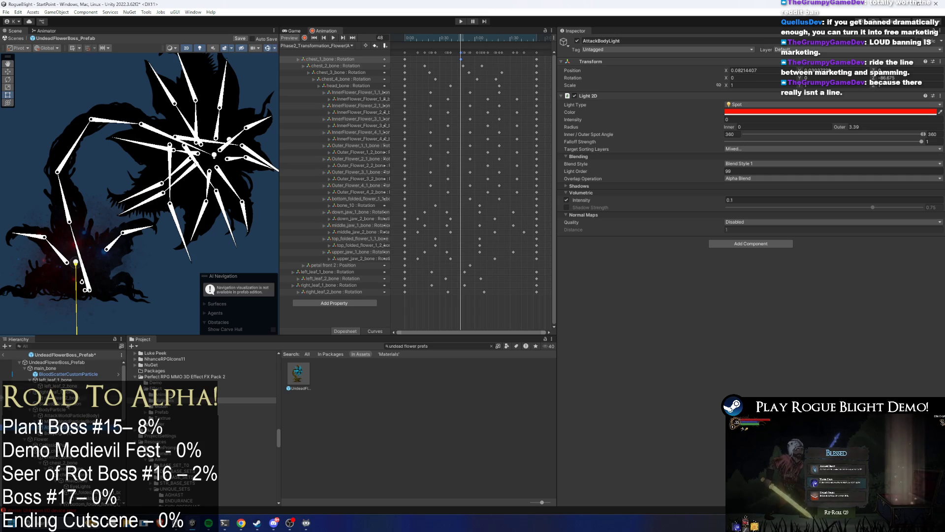
- Rename BodyLight (1) to MagicBodyLight and save the flower boss prefab
right_click(60, 436)
left_click(102, 164)
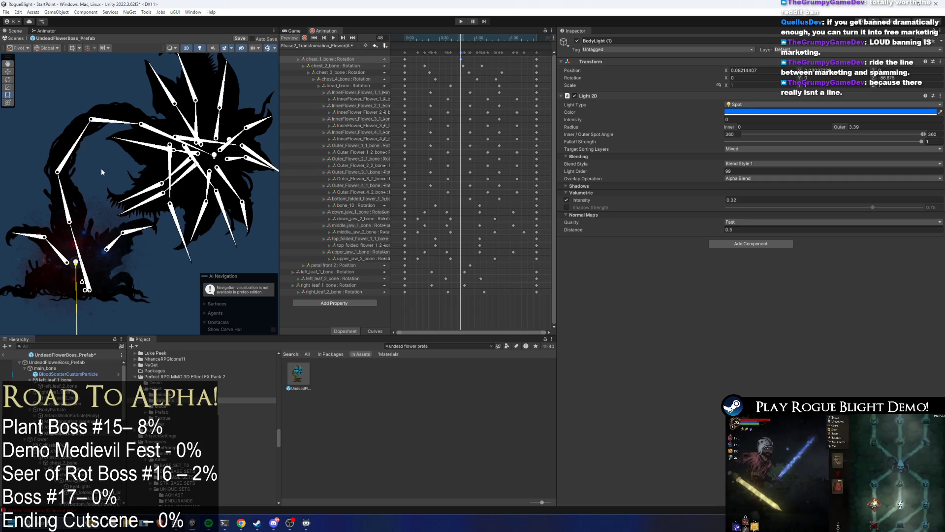
key("Return")
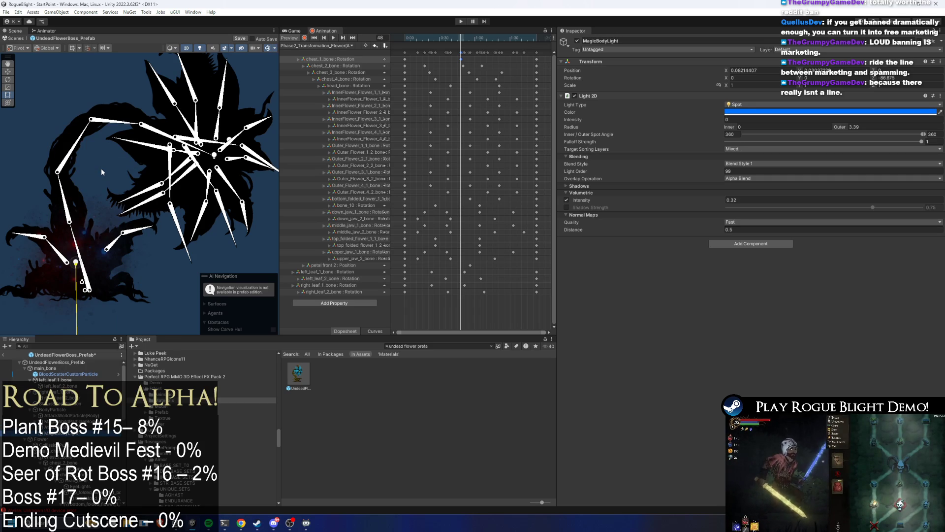
key("ctrl+s")
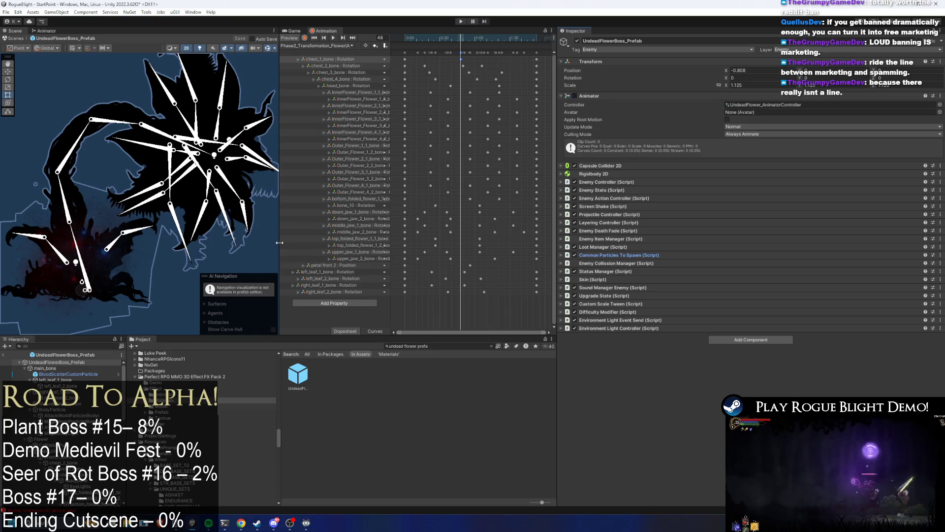
- Compare the red Attack and blue Magic body particles and light settings
left_click(73, 419)
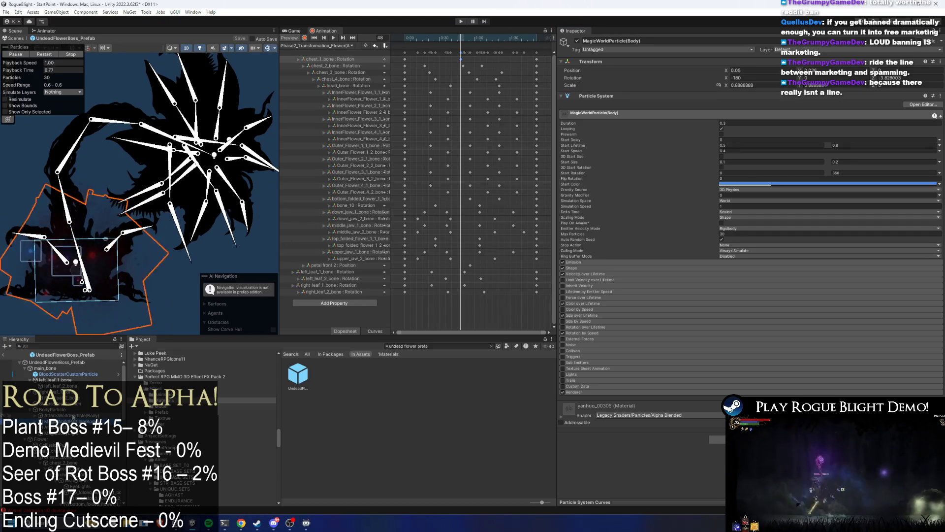
left_click(72, 415)
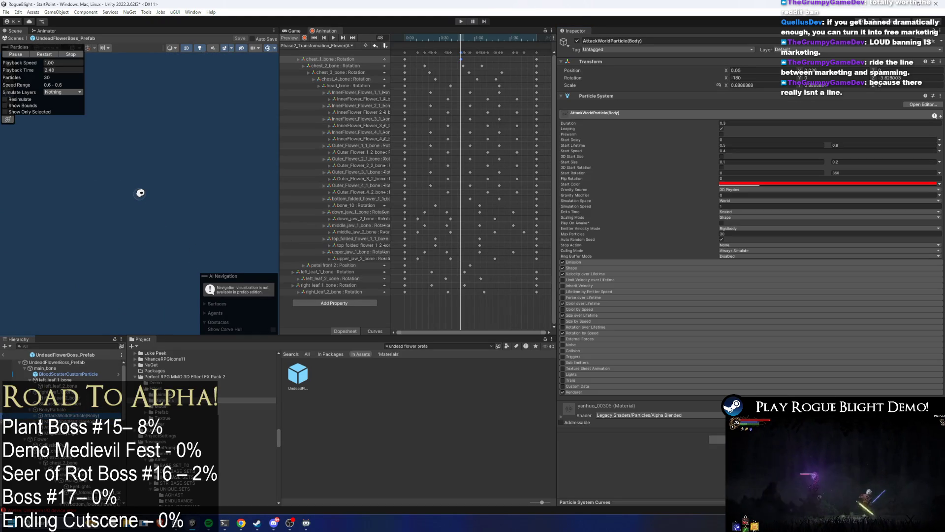
left_click(73, 421)
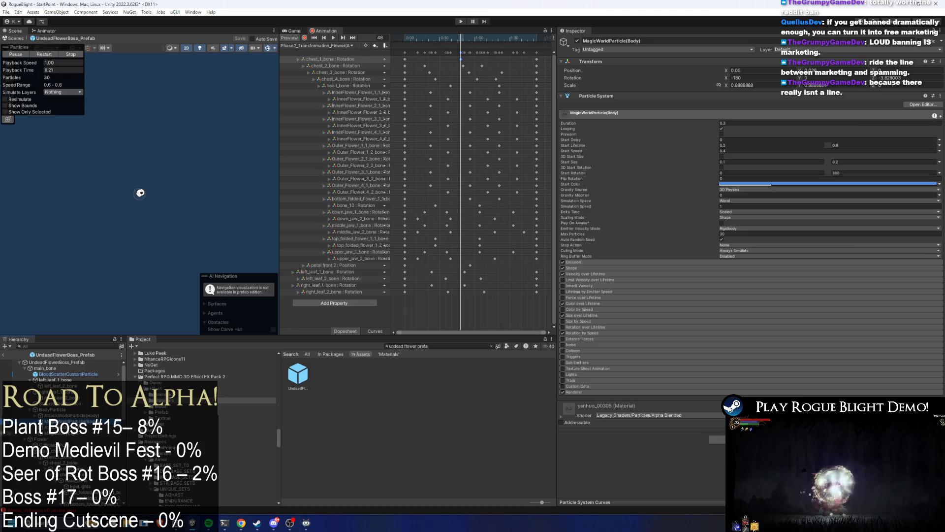
left_click(72, 427)
left_click(68, 433)
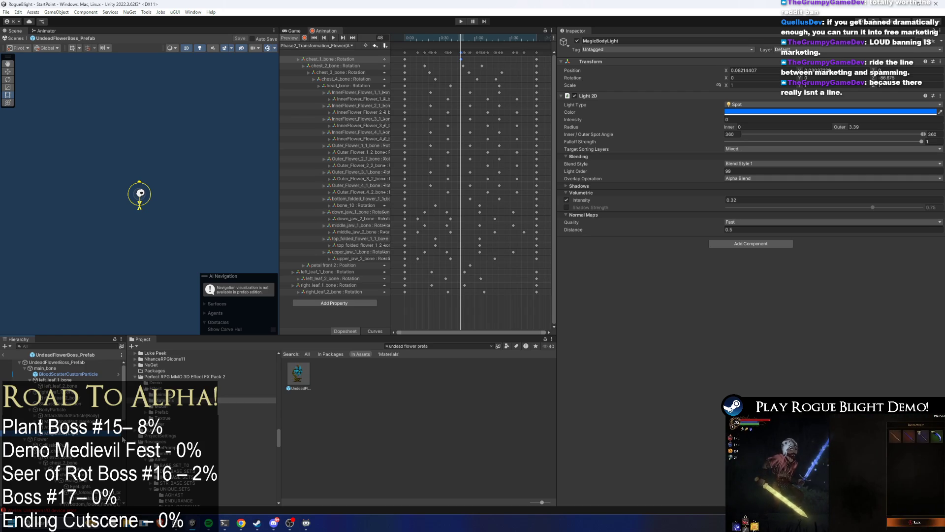
key("Down")
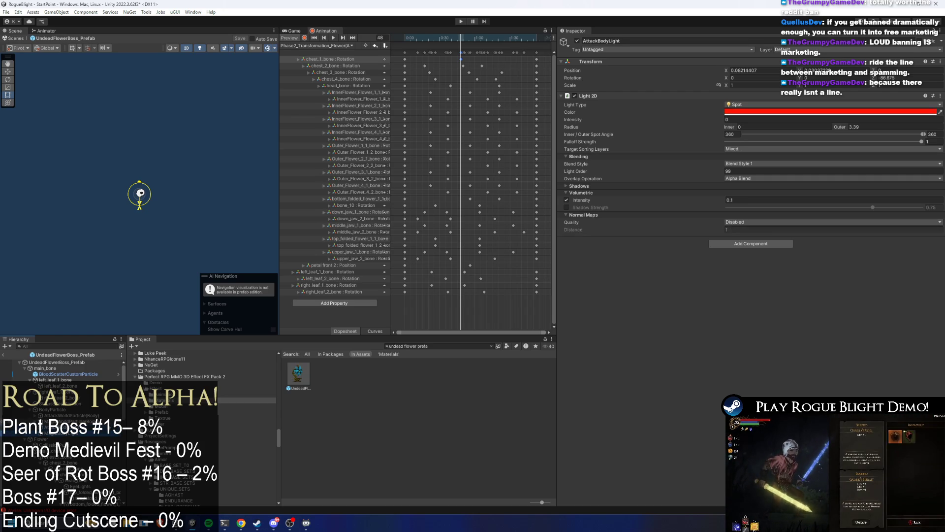
key("Up")
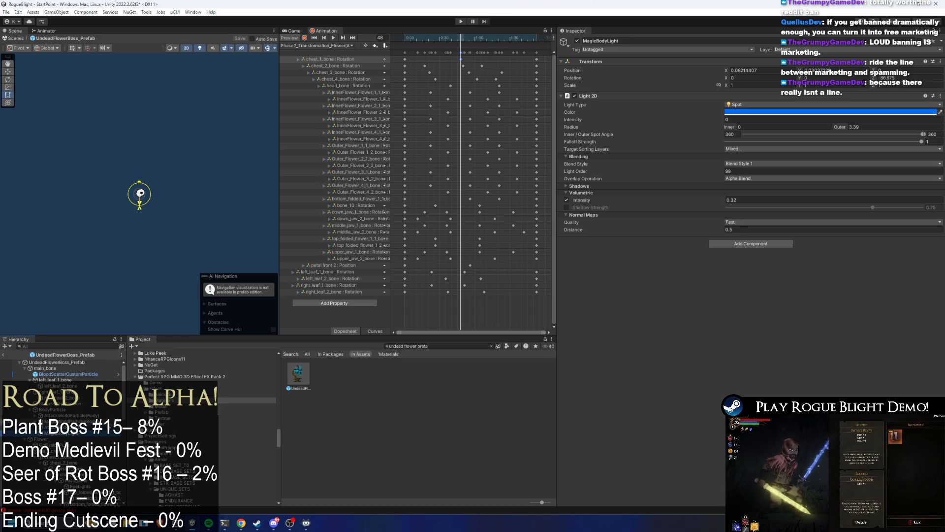
key("Down")
- Step through the root, AttackWorldParticle(Body), AttackBodyLight and MagicWorldParticle(Body) in turn
left_click(20, 362)
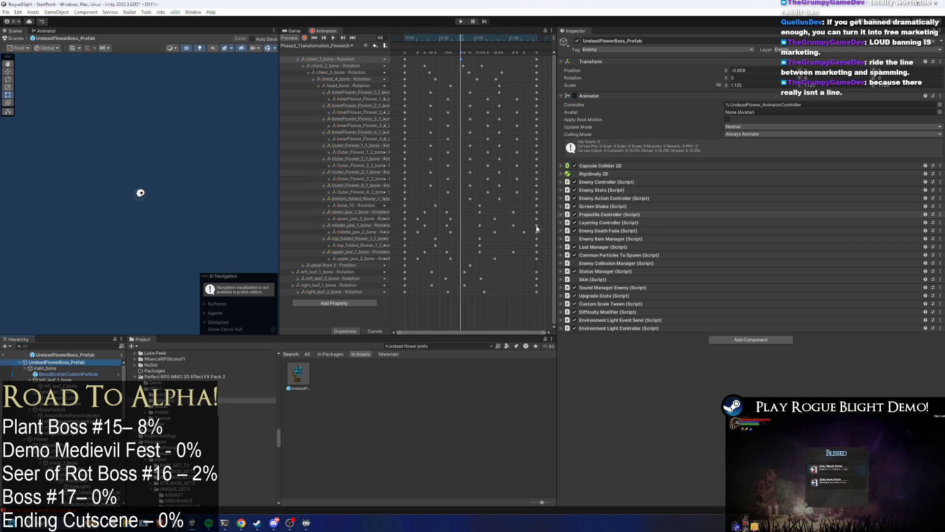
left_click(65, 416)
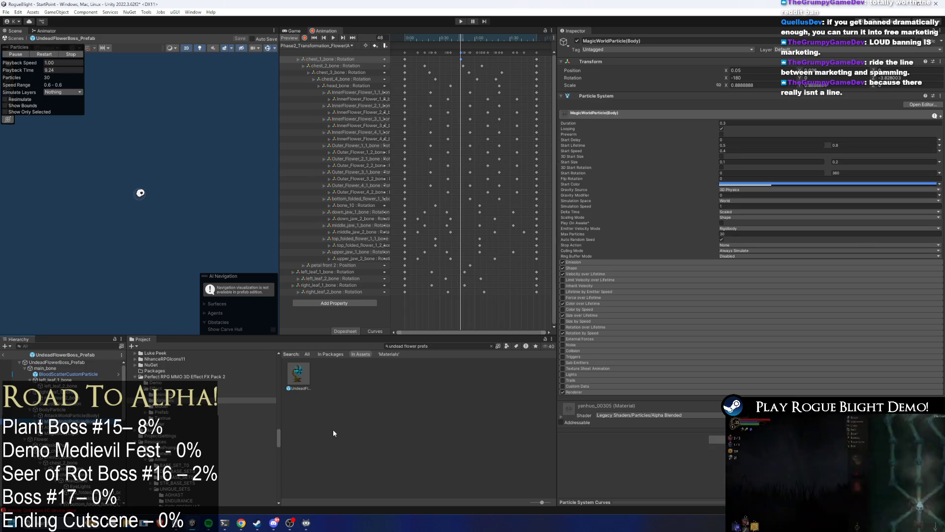
key("Down")
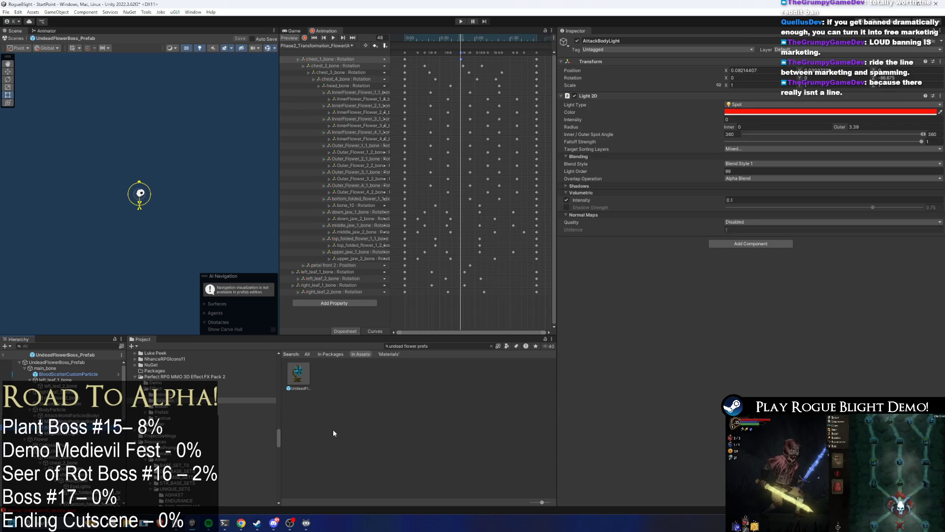
key("Down")
key("Up")
key("Up")
key("Down")
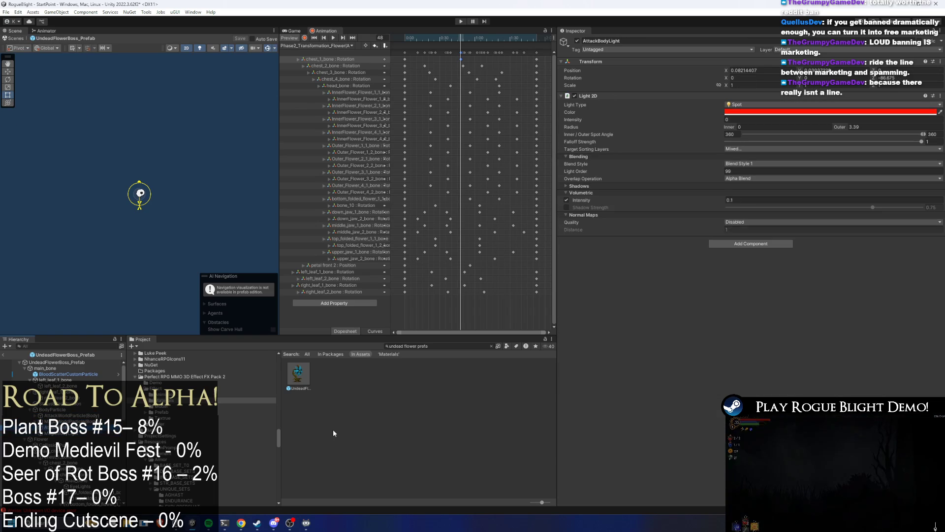
key("Down")
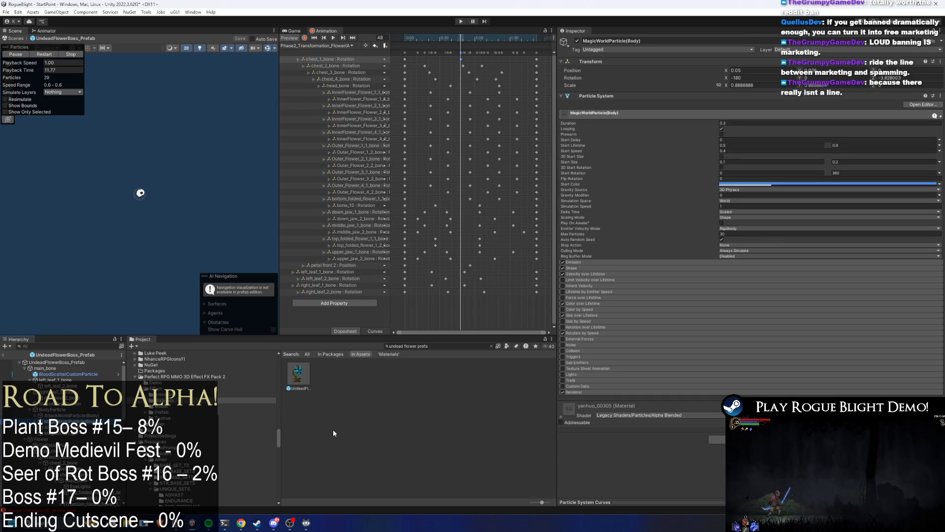
key("Up")
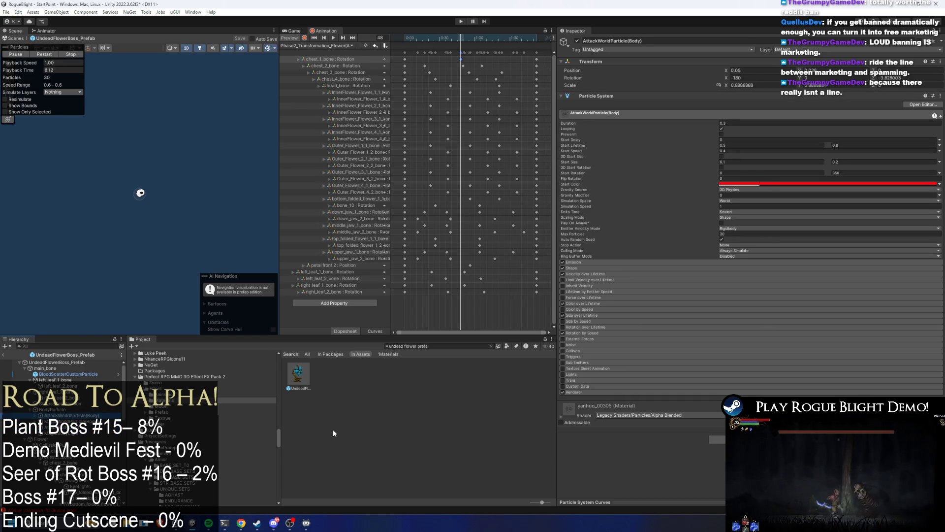
key("Up")
key("Up")
key("Up")
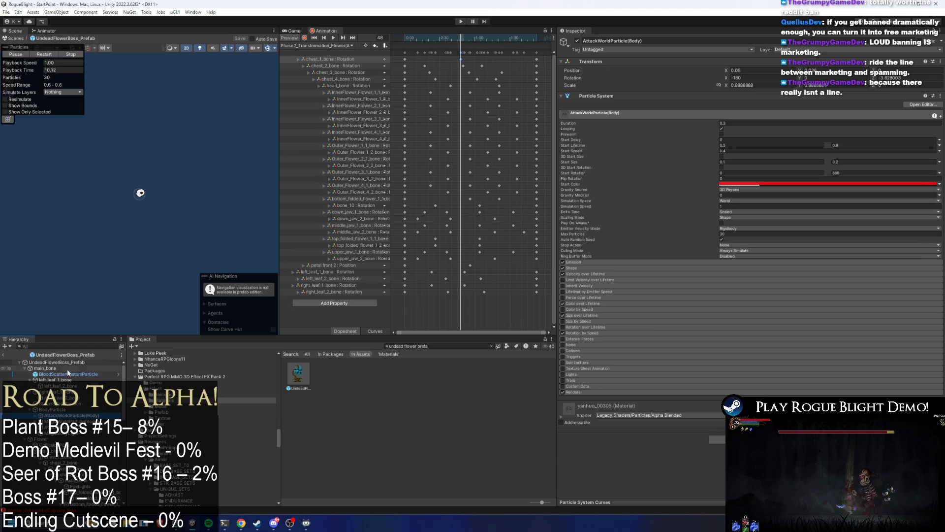
scroll(145, 224, "up", 10)
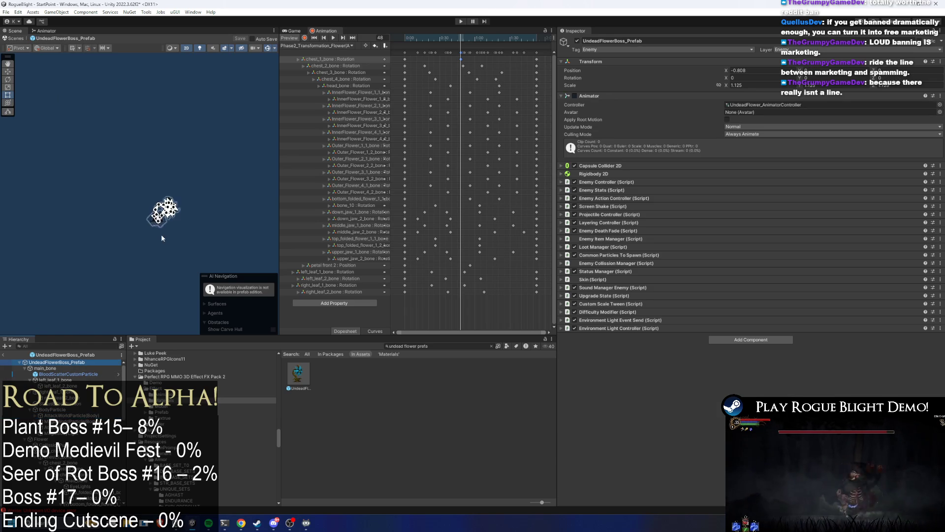
- Expand Common Particles To Spawn on the prefab root and add two Pre Existing Particles To Play entries
scroll(173, 194, "up", 5)
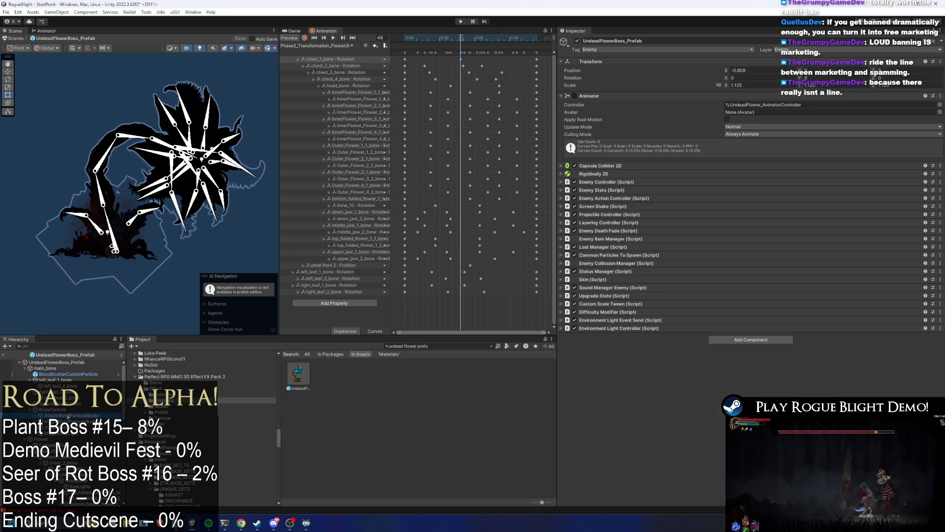
left_click(69, 415)
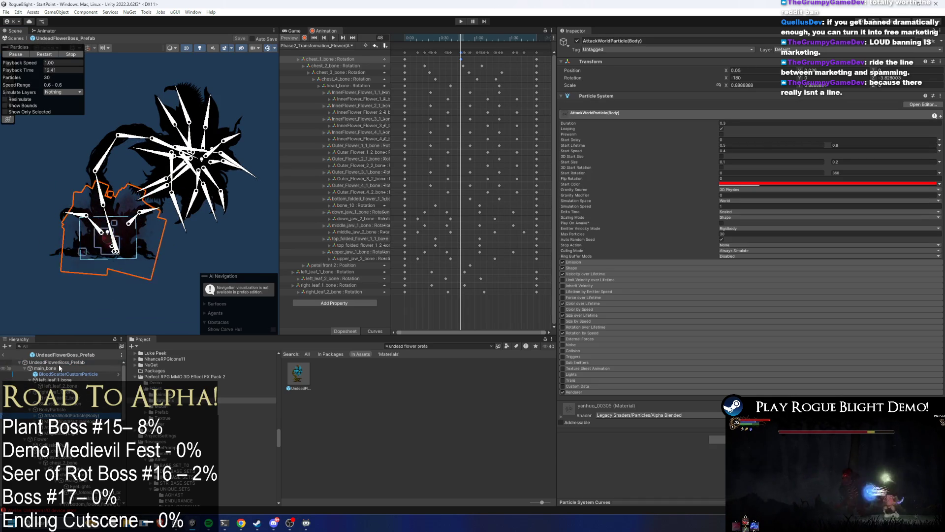
left_click(56, 362)
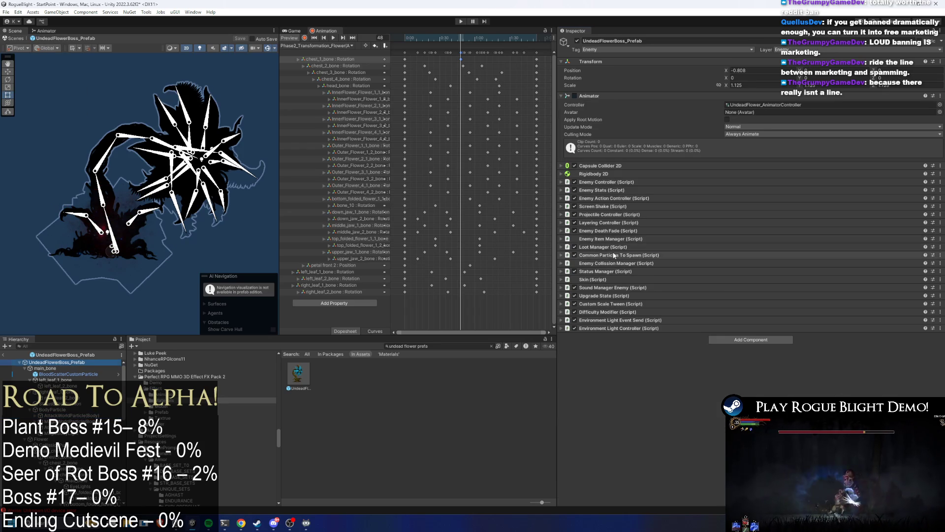
left_click(599, 255)
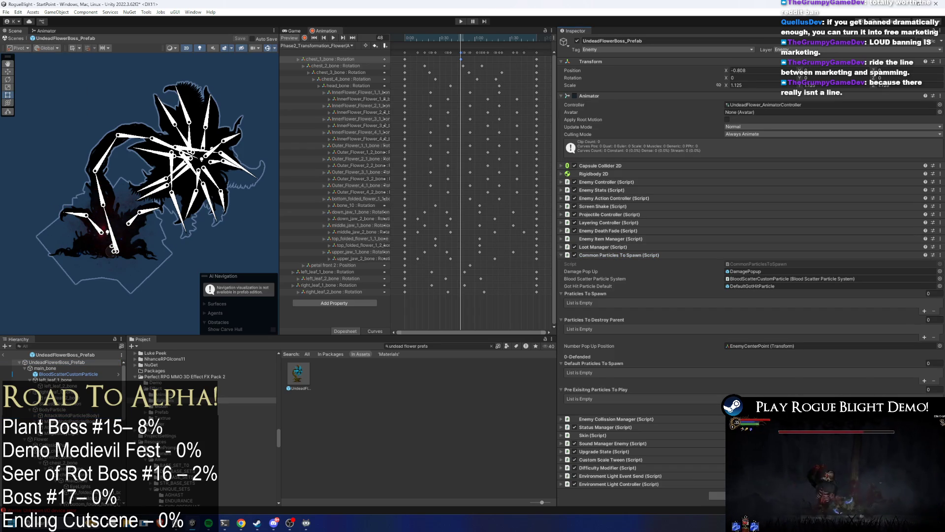
left_click(925, 406)
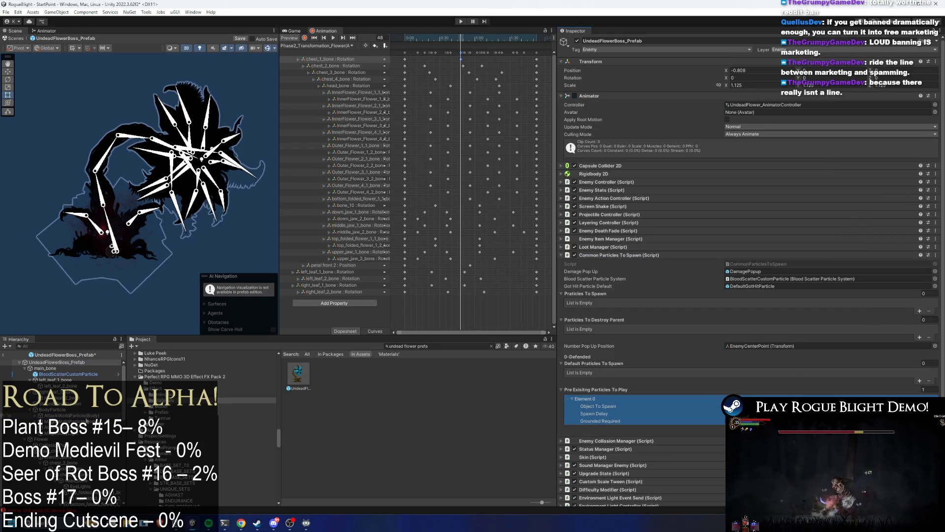
left_click(920, 430)
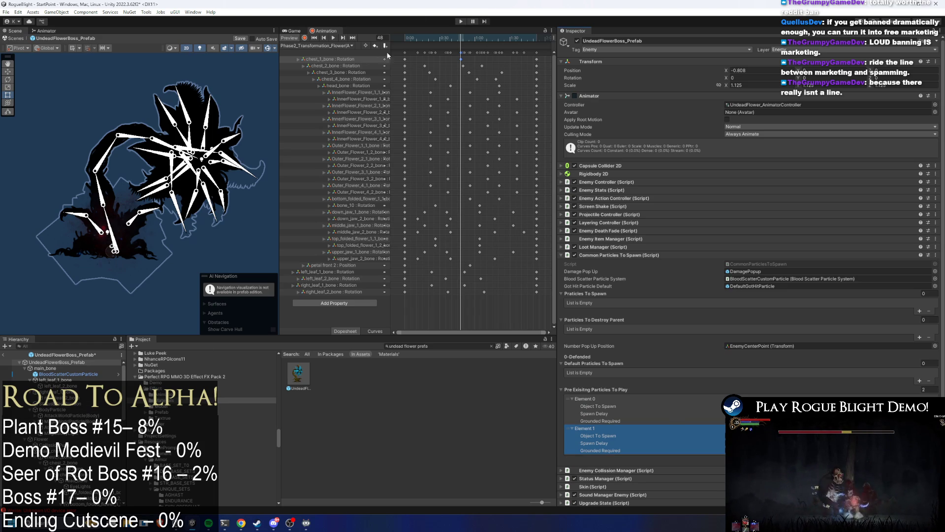
left_click_drag(400, 36, 462, 41)
- Add an animation event on the AttackForm clip calling CommonParticlesToSpawn PlayPreExistingParticle(int)
right_click(448, 45)
left_click(452, 50)
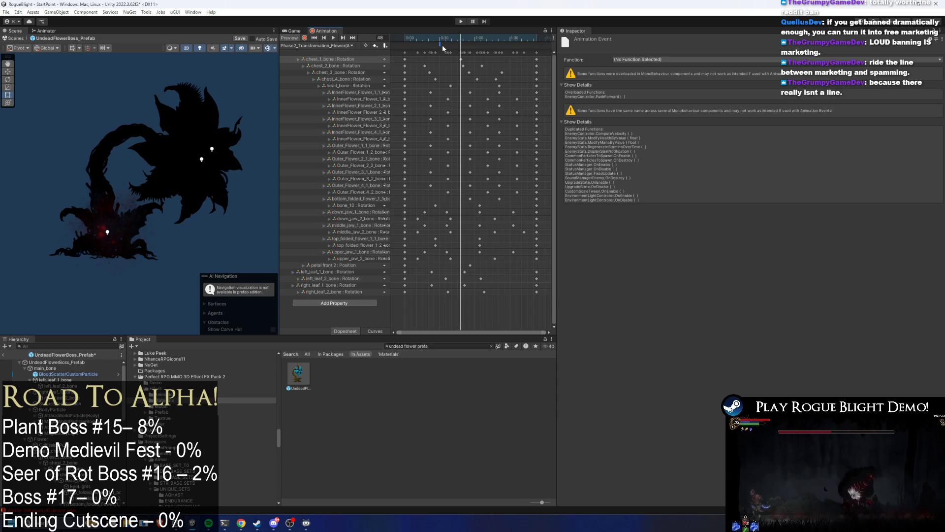
left_click(439, 40)
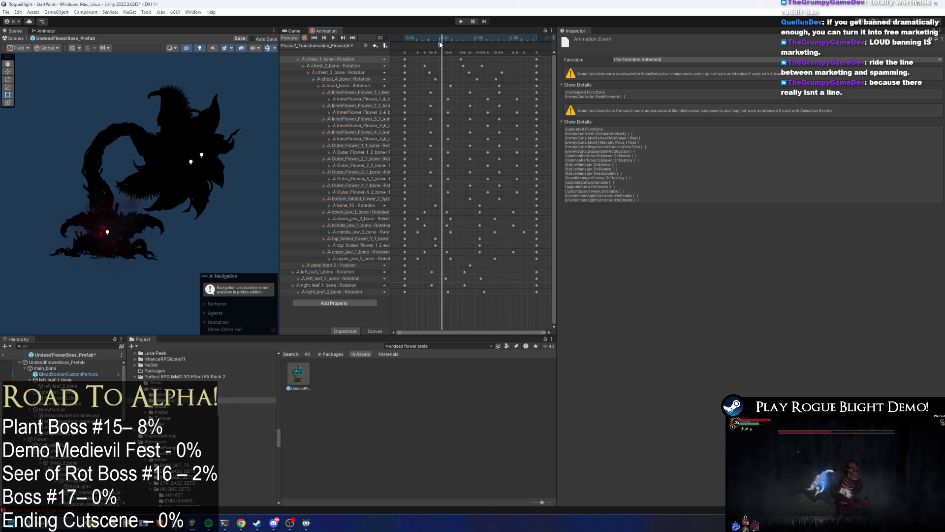
left_click(649, 58)
mouse_move(675, 144)
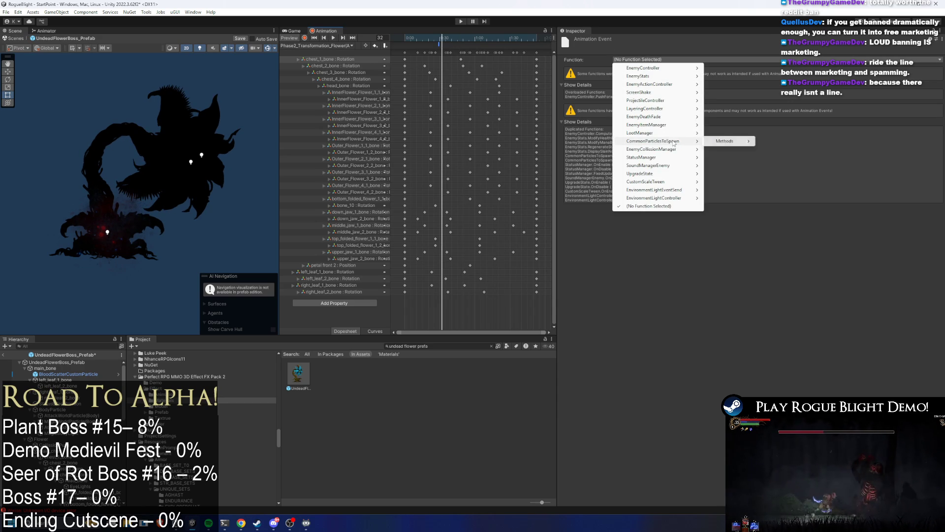
mouse_move(726, 141)
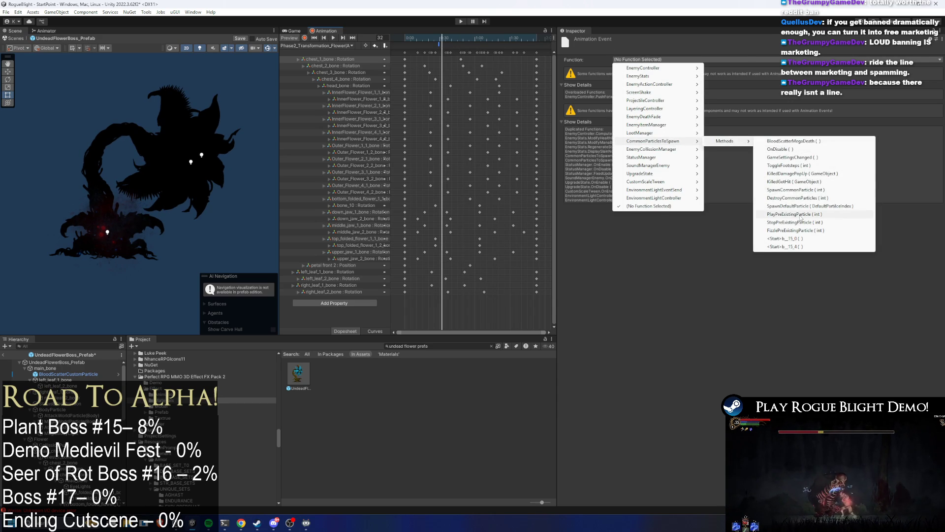
left_click(800, 215)
left_click(439, 40)
mouse_move(439, 41)
left_mouse_down()
mouse_move(403, 41)
mouse_move(440, 38)
left_mouse_up()
- Switch to the Phase2_Transformation_Flower(MagicForm) clip at frame 30 and edit the event's Int parameter
left_click(315, 46)
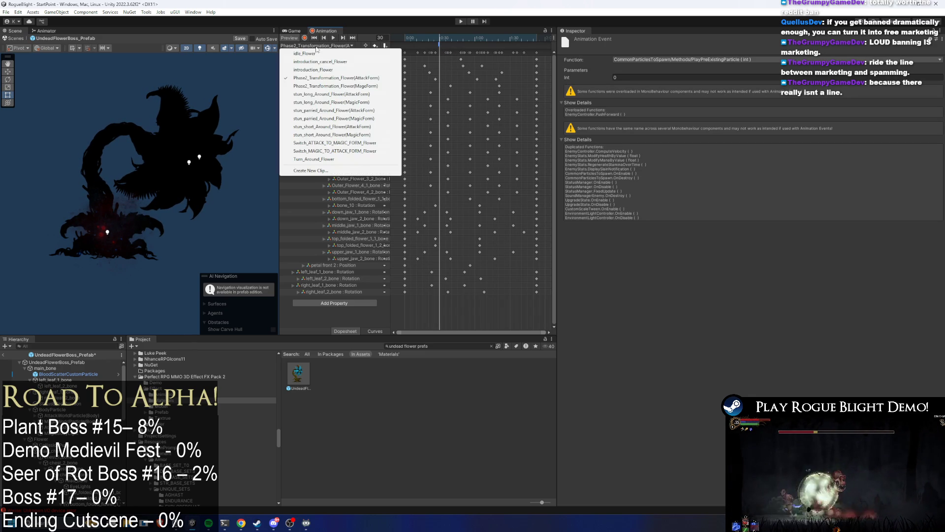
left_click(345, 70)
left_click_drag(456, 39, 441, 39)
left_click(615, 77)
type("1")
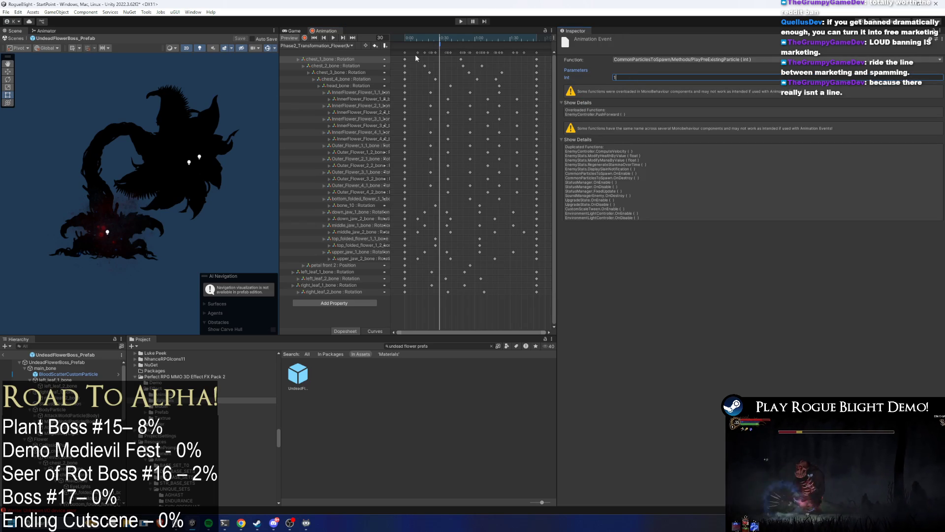
left_click(107, 232)
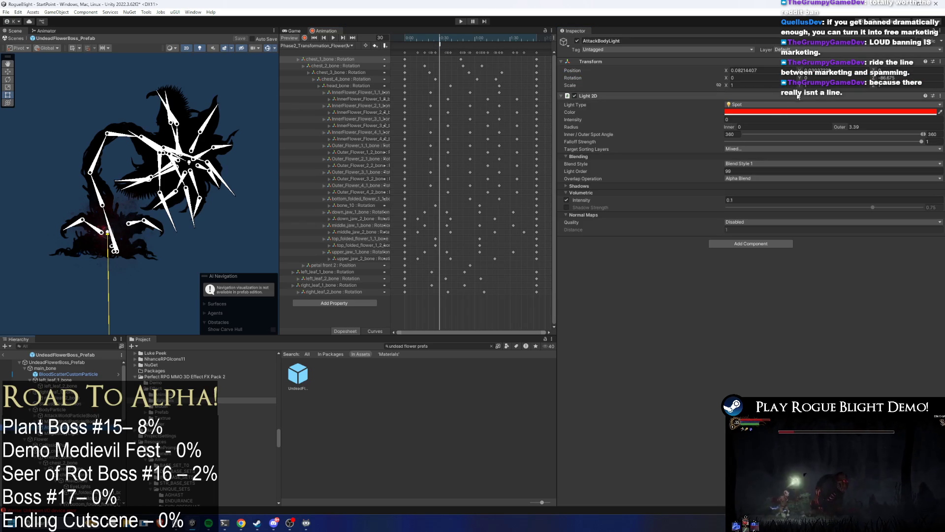
- Set MagicBodyLight's Intensity to 1 and revert the edits to AttackBodyLight's intensity
left_click(738, 119)
type("1")
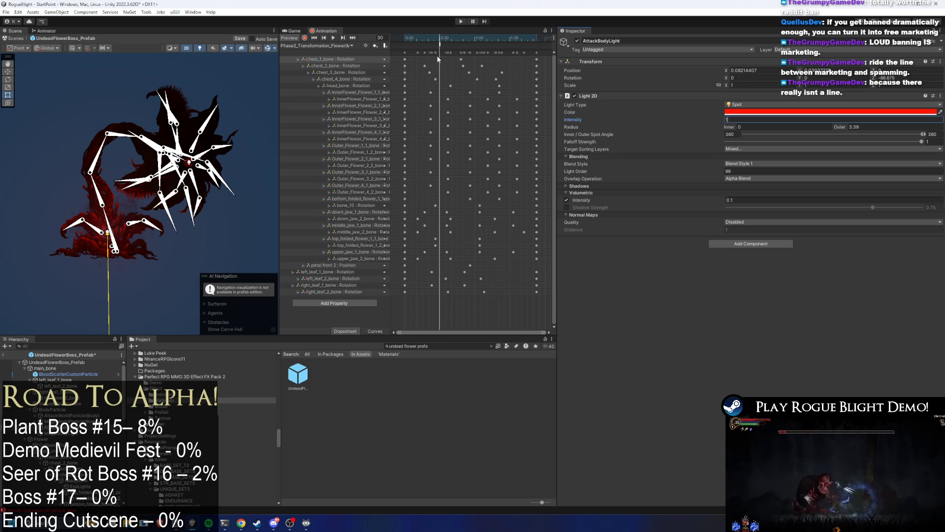
key("ctrl+z")
key("ctrl+z")
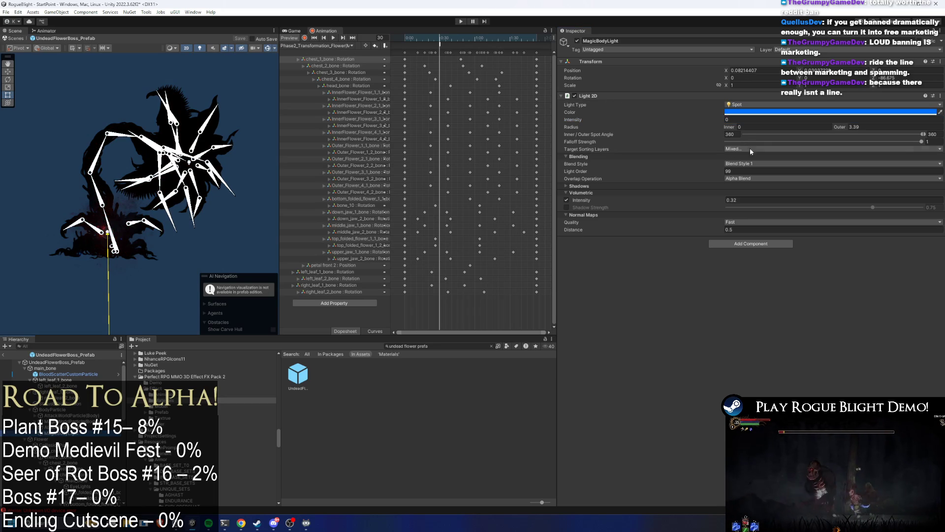
left_click(734, 120)
type("1")
left_click(405, 40)
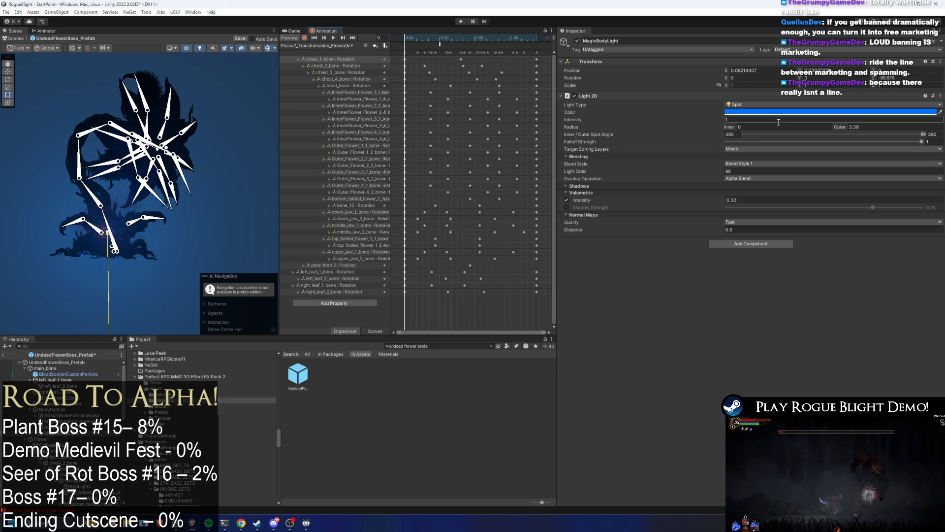
left_click(741, 116)
key("ctrl+z")
type("1")
key("BackSpace")
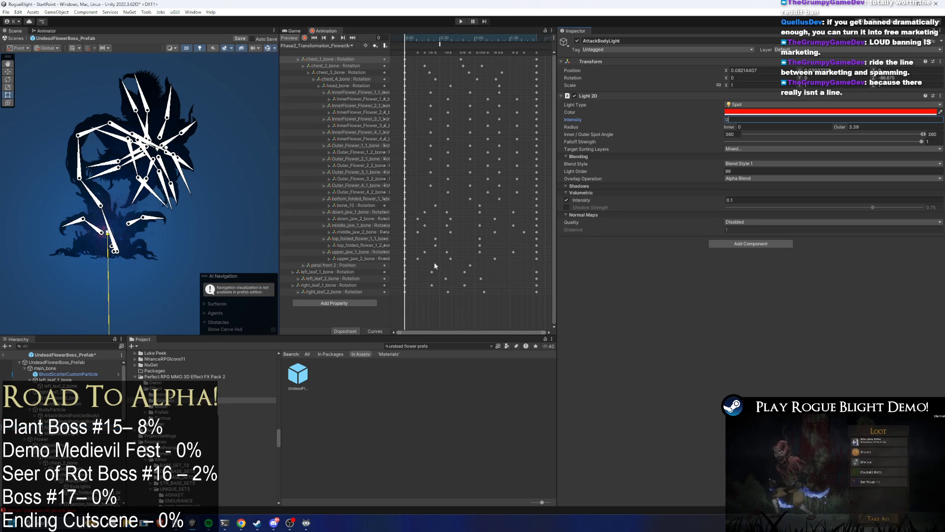
- Delete the 'petal front 2 : Position' track from the MagicForm clip
left_click(427, 268)
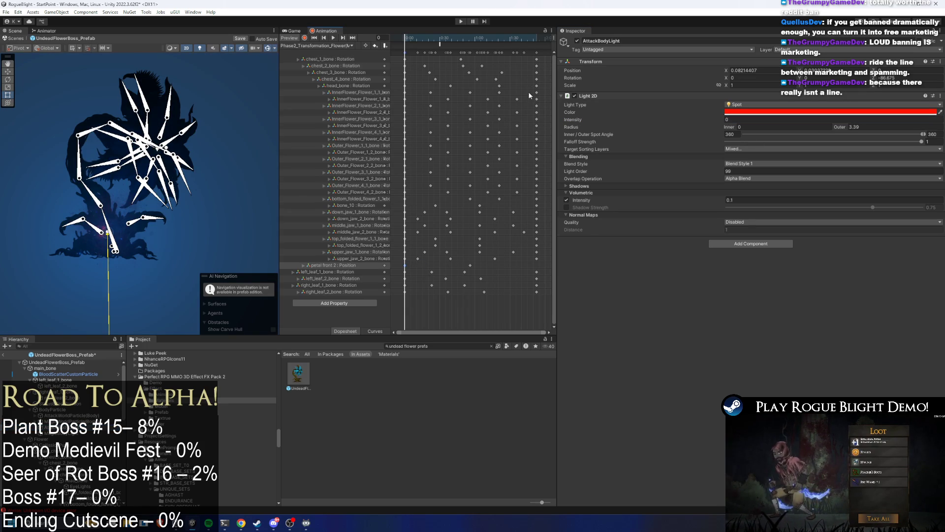
left_click(536, 41)
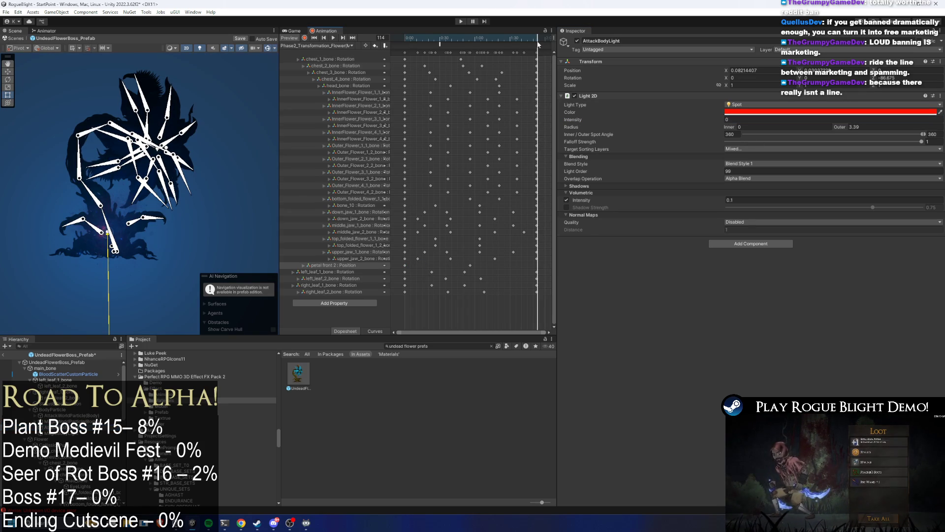
left_click(347, 266)
key("Delete")
- Play the MagicForm clip, stop at frame 38, and select MagicBodyLight's Intensity field
key("space")
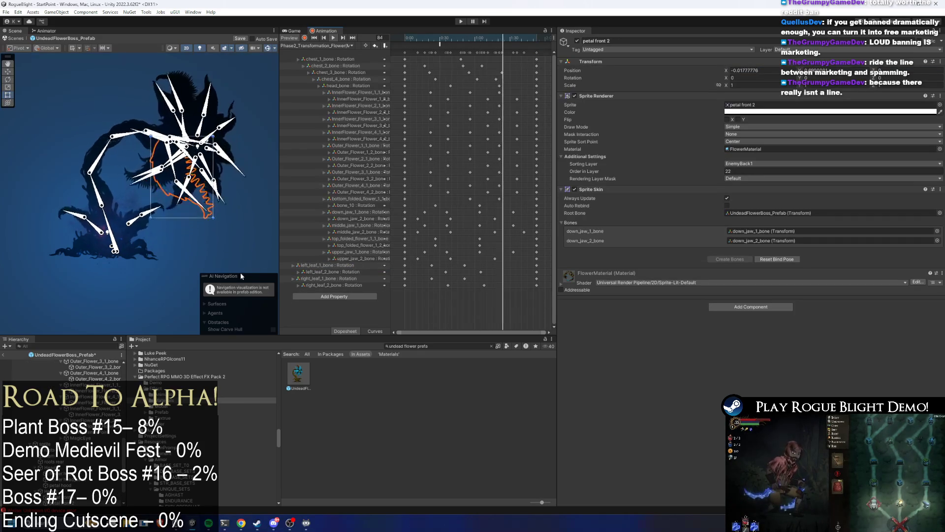
left_click_drag(416, 34, 449, 38)
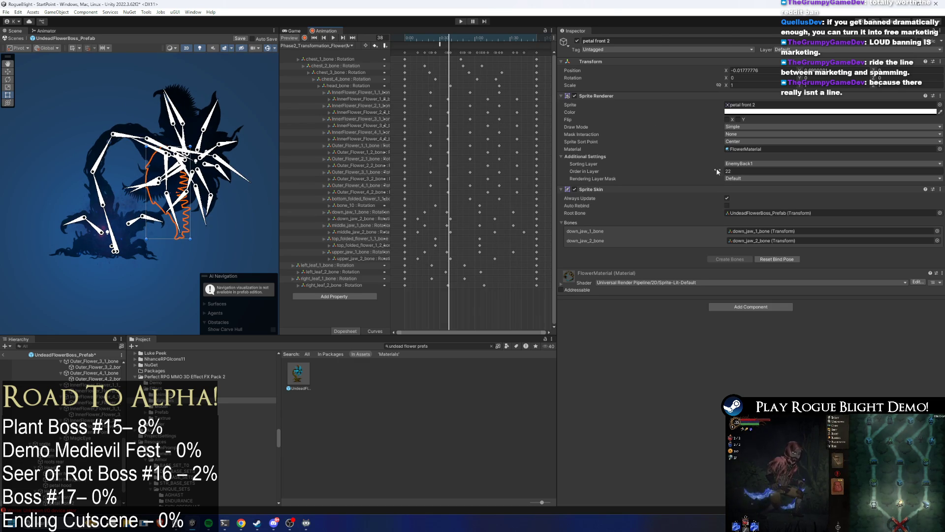
scroll(62, 419, "down", 2)
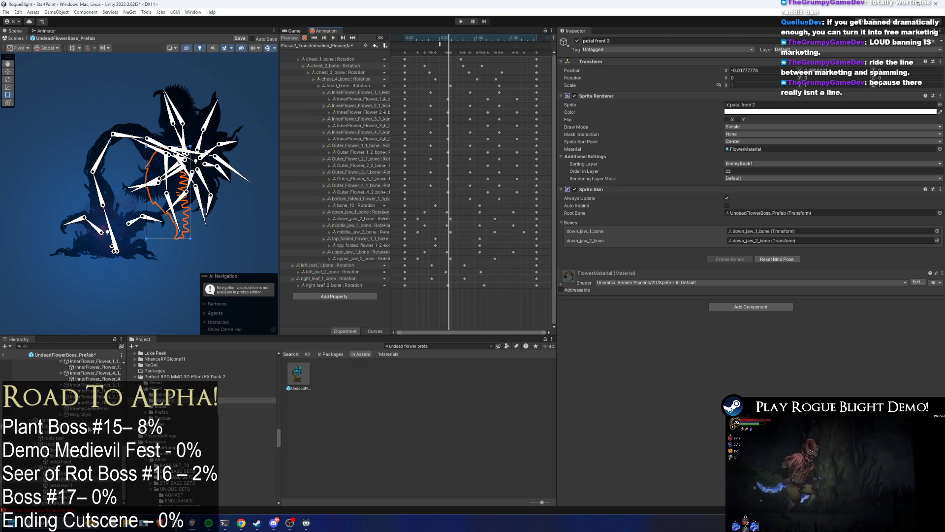
scroll(74, 418, "up", 3)
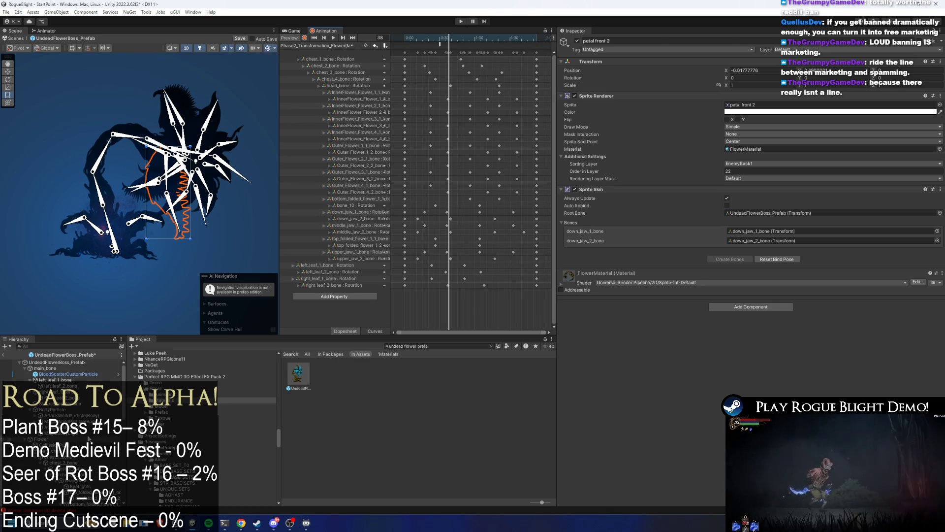
left_click(74, 480)
left_click(764, 119)
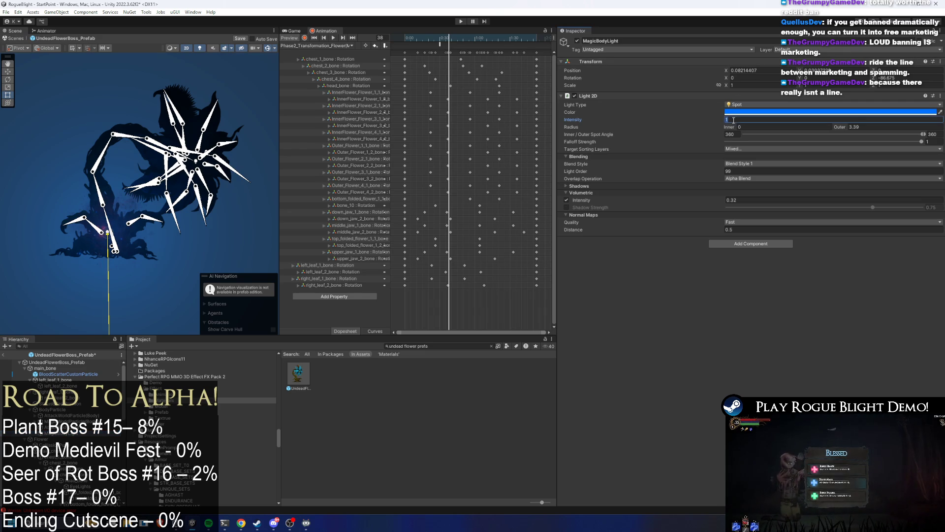
- Record MagicBodyLight Intensity keys going from 0 at frame 30 to 1 by the clip's end
type("0")
mouse_move(457, 36)
left_mouse_down()
mouse_move(495, 40)
mouse_move(440, 40)
mouse_move(473, 38)
mouse_move(441, 38)
mouse_move(454, 38)
left_mouse_up()
left_click(304, 37)
left_click(763, 119)
type("1")
key("Return")
type("0")
key("Return")
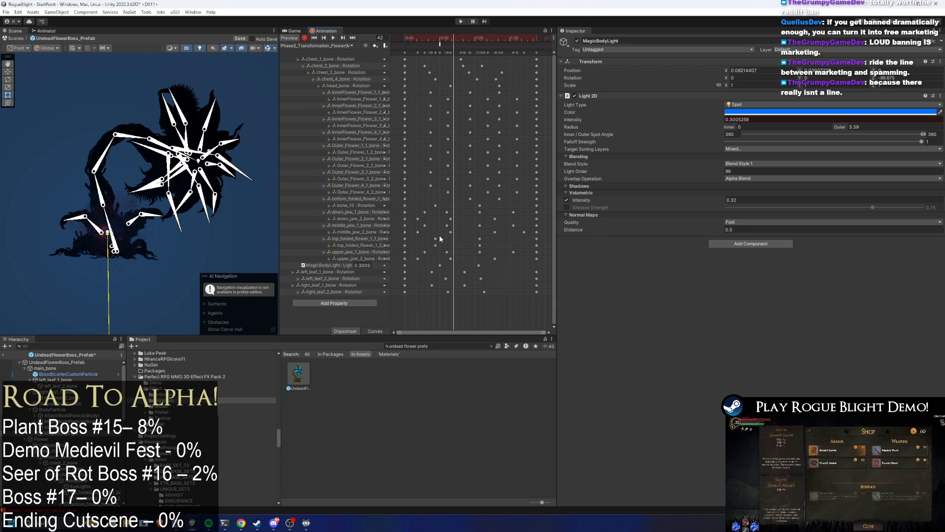
left_click_drag(477, 267, 475, 269)
left_click(538, 39)
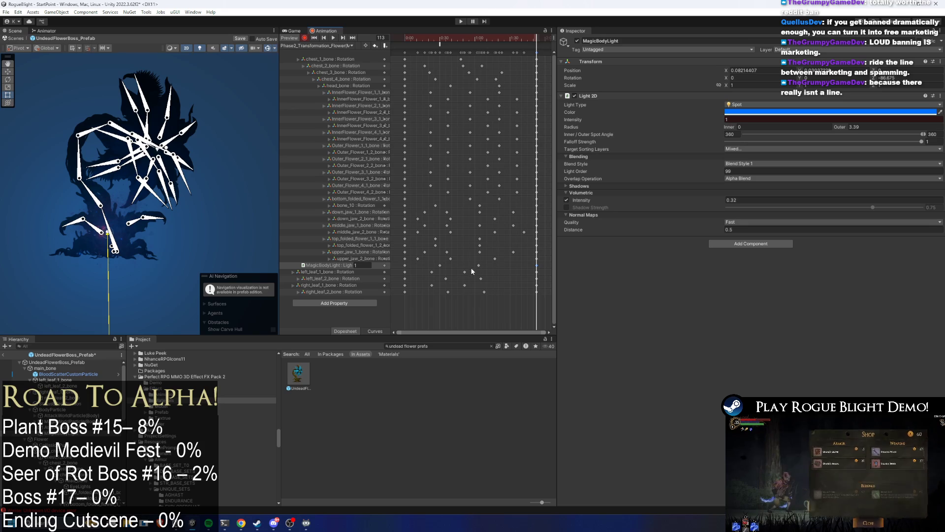
left_click_drag(542, 265, 373, 262)
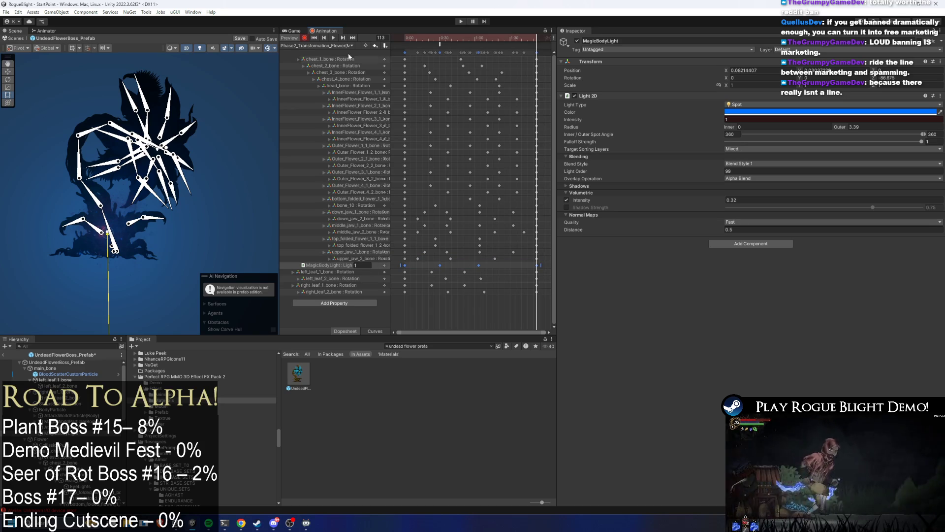
- Load the Phase2_Transformation_Flower(AttackForm) clip, preview frame 63, and select AttackBodyLight
left_click(318, 46)
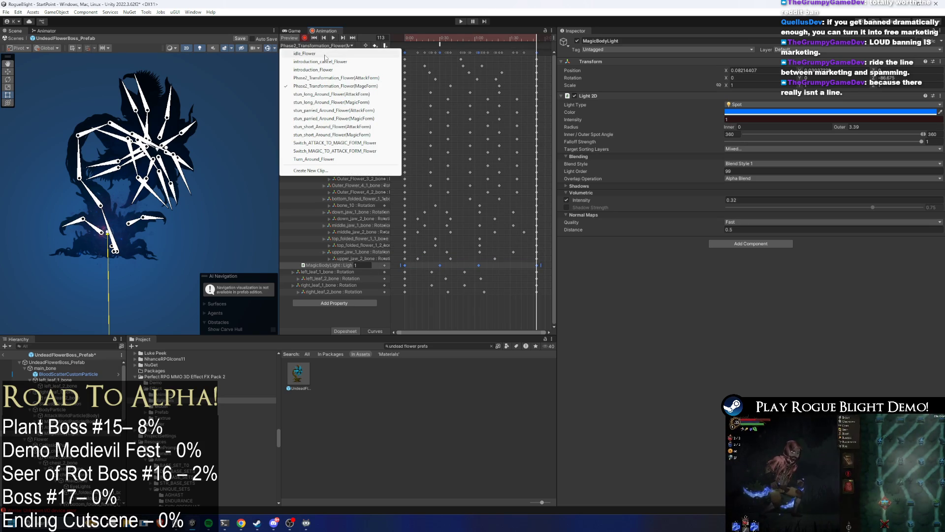
left_click(352, 79)
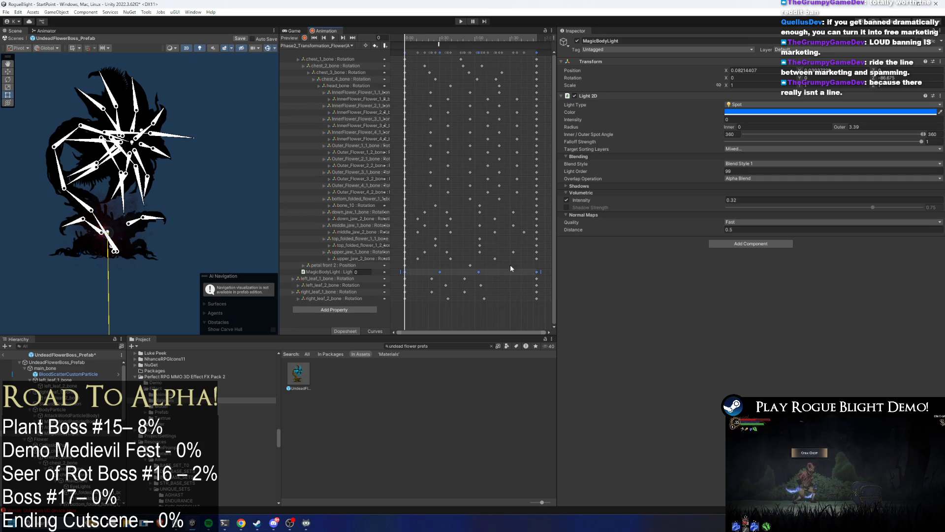
left_click_drag(428, 44, 478, 41)
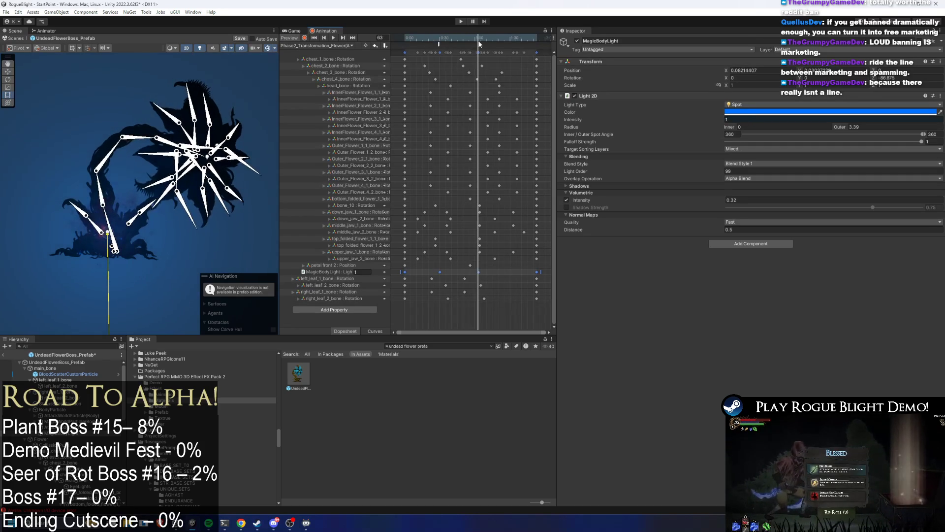
left_click(49, 433)
- Record AttackBodyLight Intensity keys rising from 0 to 1 by frame 113
left_click(739, 120)
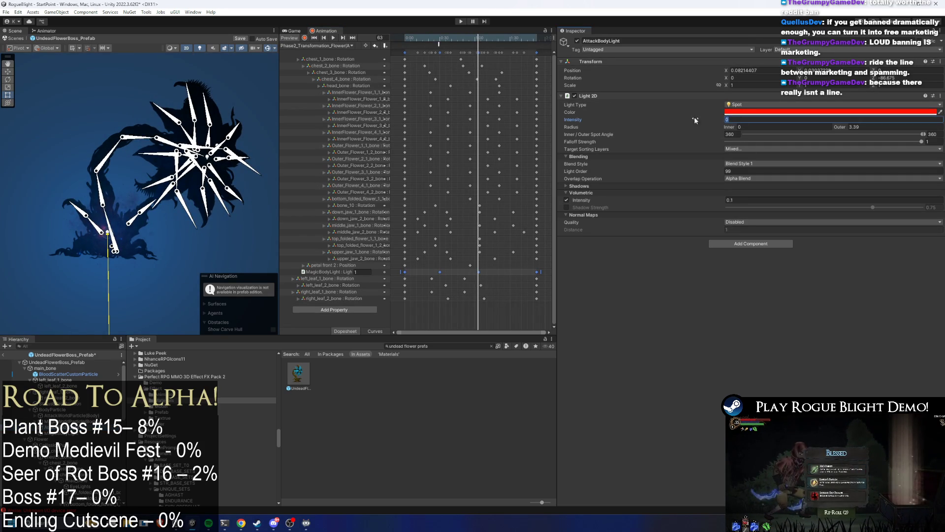
type("1")
left_click(305, 37)
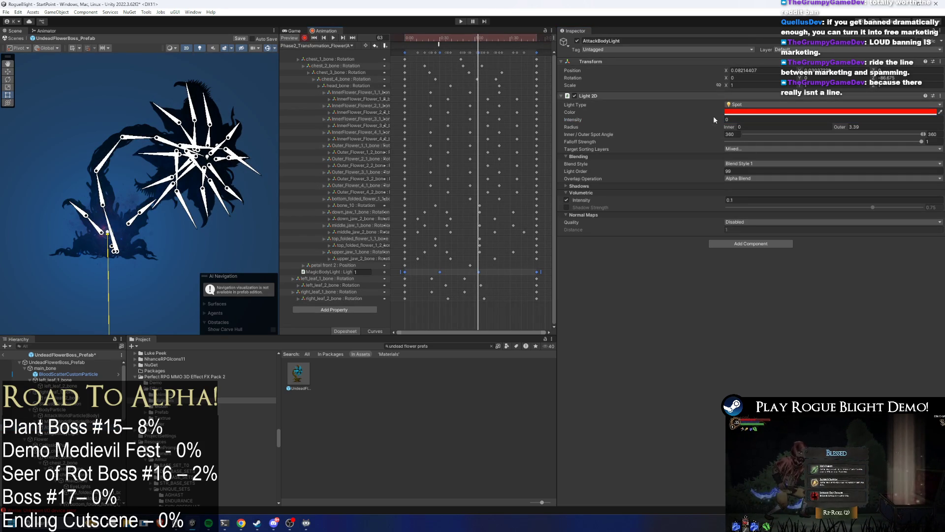
left_click(404, 272)
left_click_drag(446, 38, 440, 37)
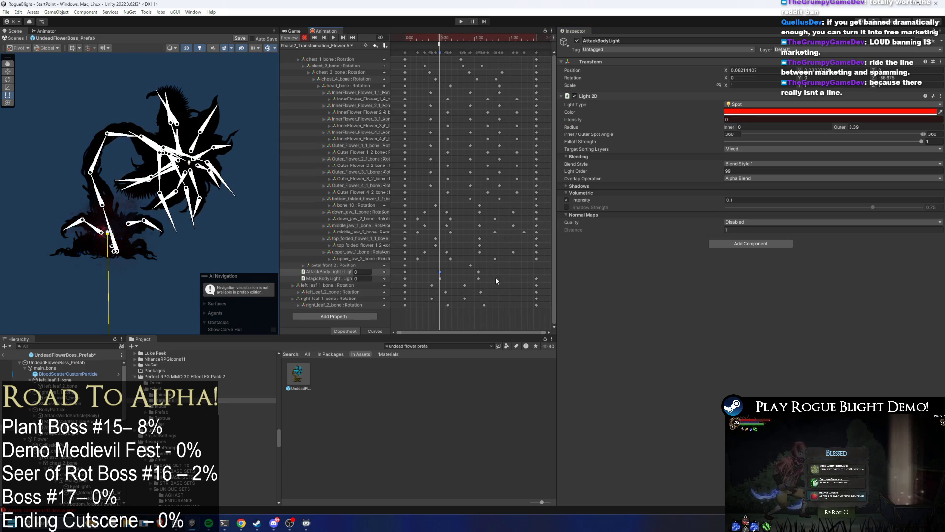
left_click(536, 36)
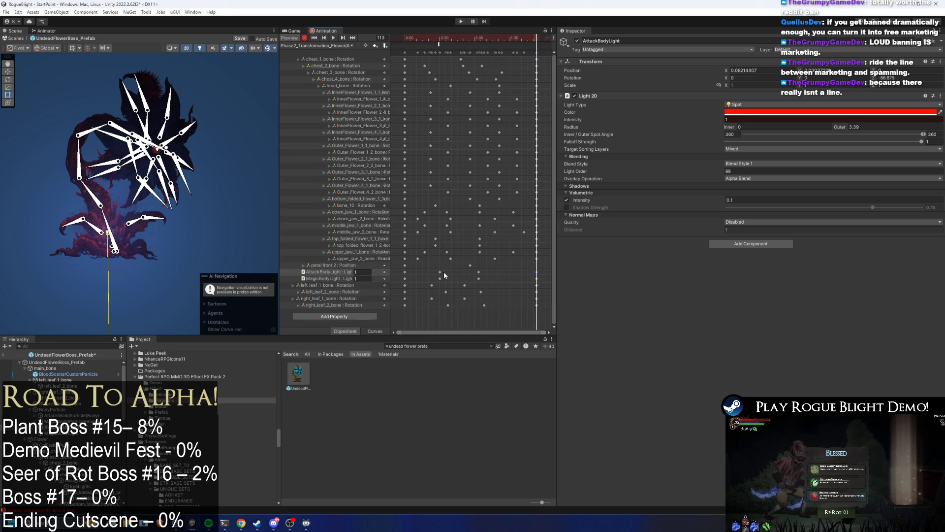
- Delete MagicBodyLight's later keys and the 'petal front 2 : Position' track, then play the preview
left_click_drag(424, 275, 534, 283)
key("Delete")
left_click_drag(431, 276, 387, 284)
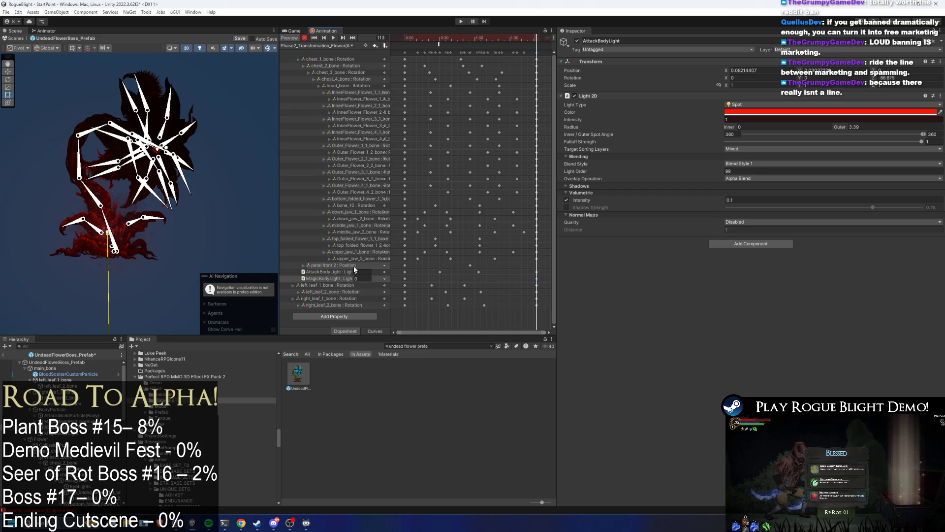
left_click(353, 265)
key("Delete")
key("space")
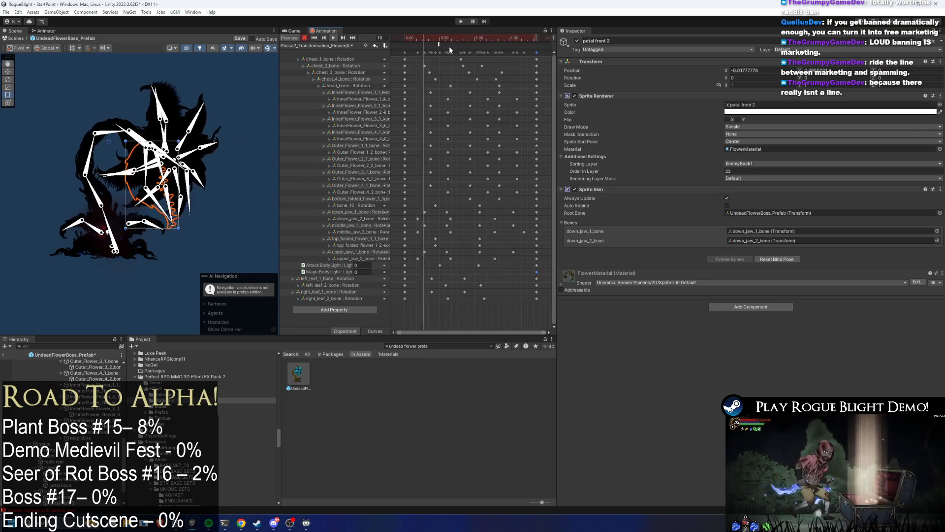
- Preview the AttackForm clip between frames 77 and 95, keeping that clip loaded
left_click(154, 294)
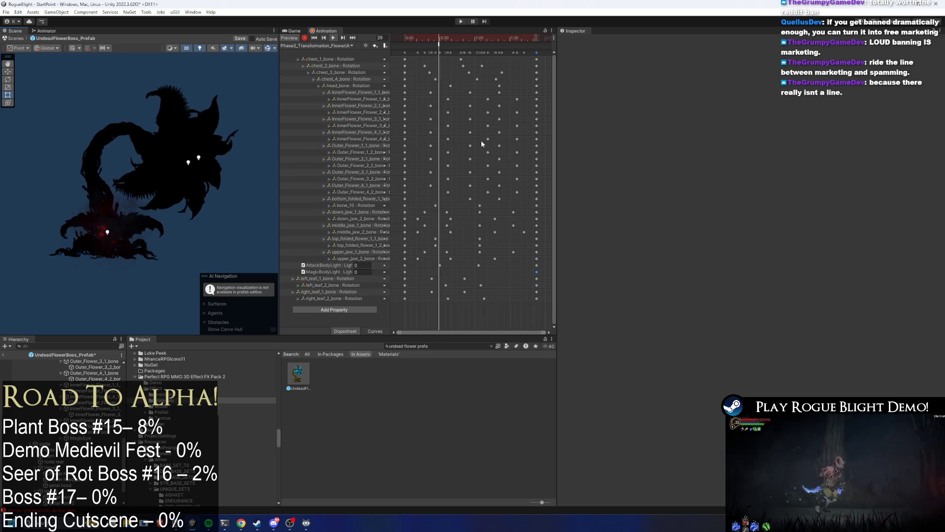
left_click_drag(460, 38, 495, 40)
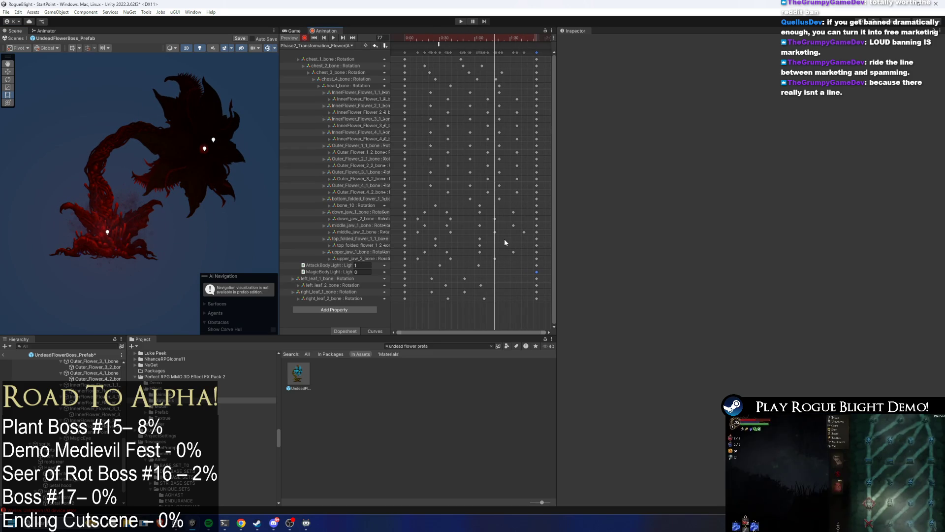
mouse_move(477, 38)
left_mouse_down()
mouse_move(517, 42)
mouse_move(379, 47)
left_mouse_up()
left_click(343, 45)
left_click(481, 253)
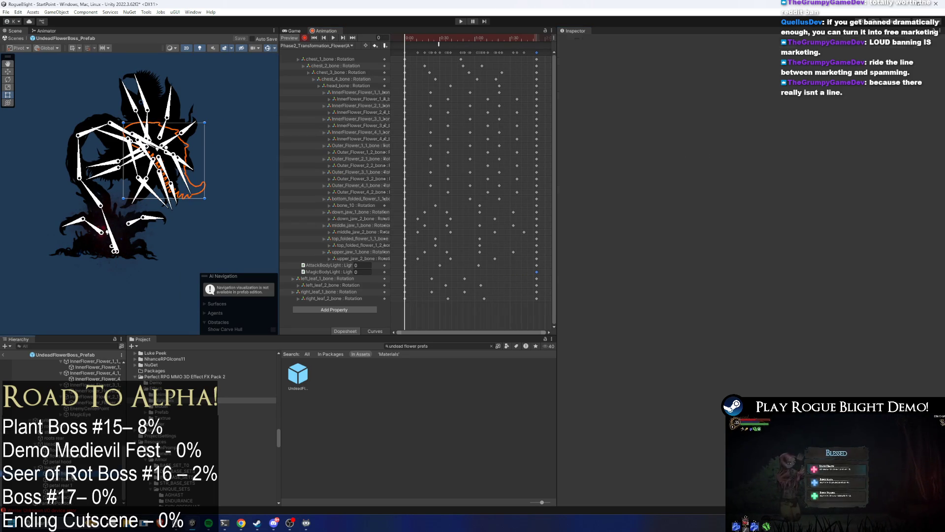
- Lower the petal sprites' alpha to about 0.32, then delete the keyed petal colour tracks
left_click(833, 112)
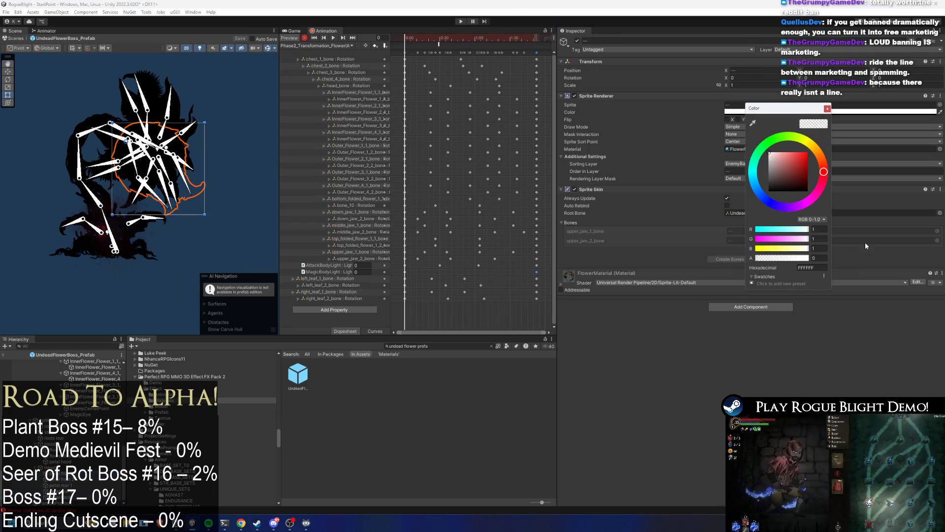
left_click(777, 258)
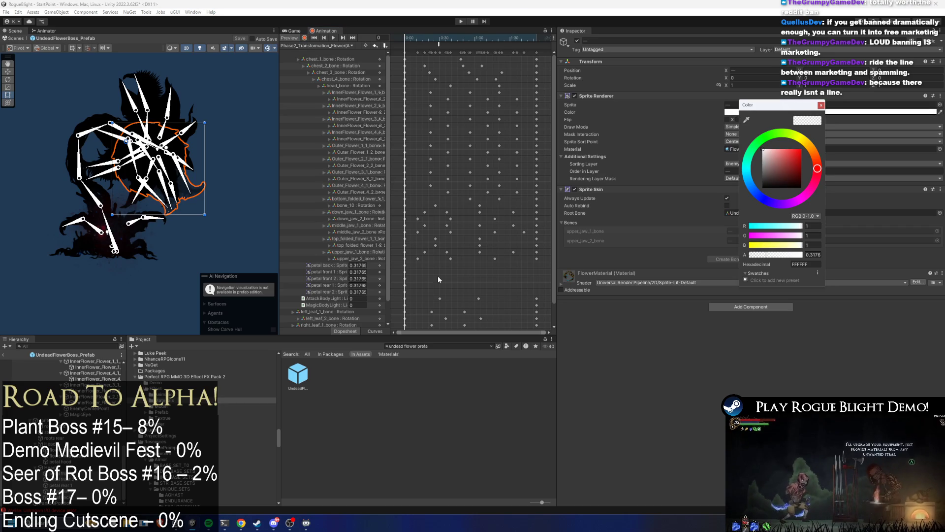
left_click(318, 265)
left_click(333, 292, "shift")
key("Delete")
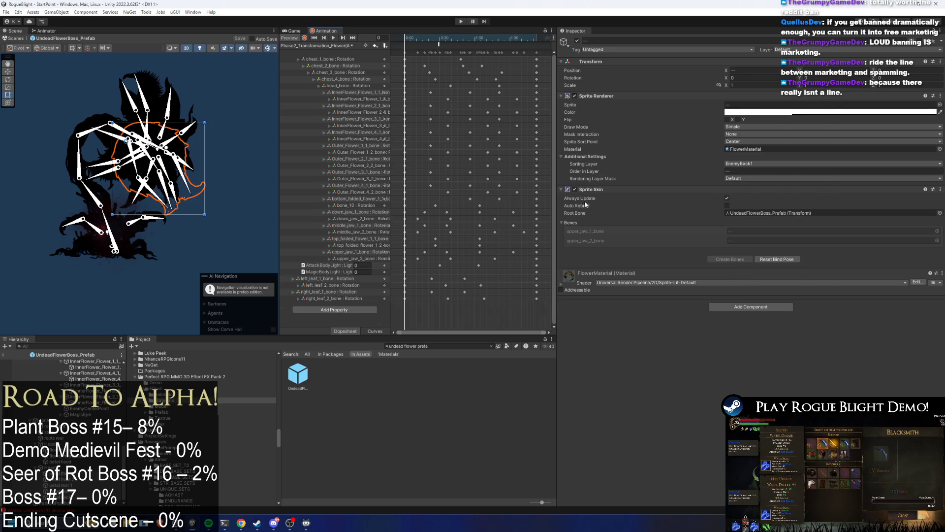
- Set the petal hood and petal sprites' colour alpha to 0 and preview frame 37
left_click(788, 112)
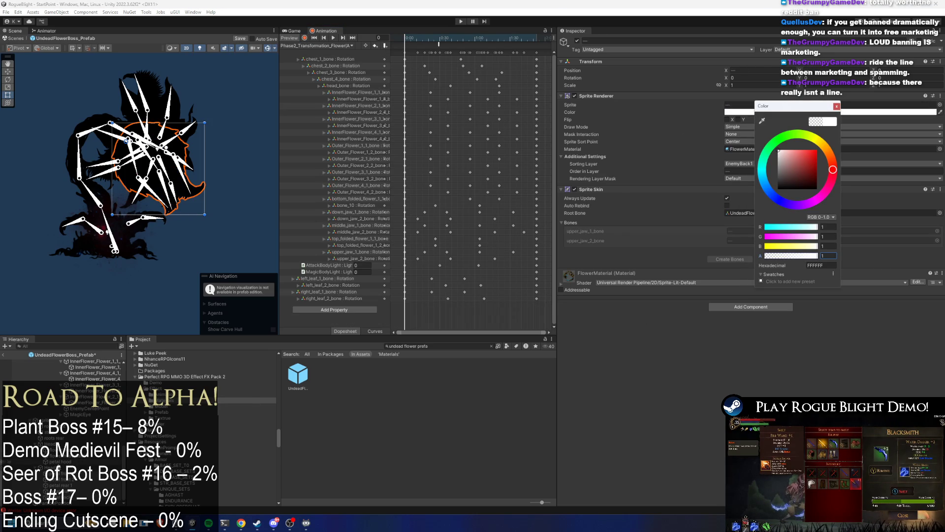
left_click(59, 461)
left_click(62, 485, "ctrl")
left_click(788, 112)
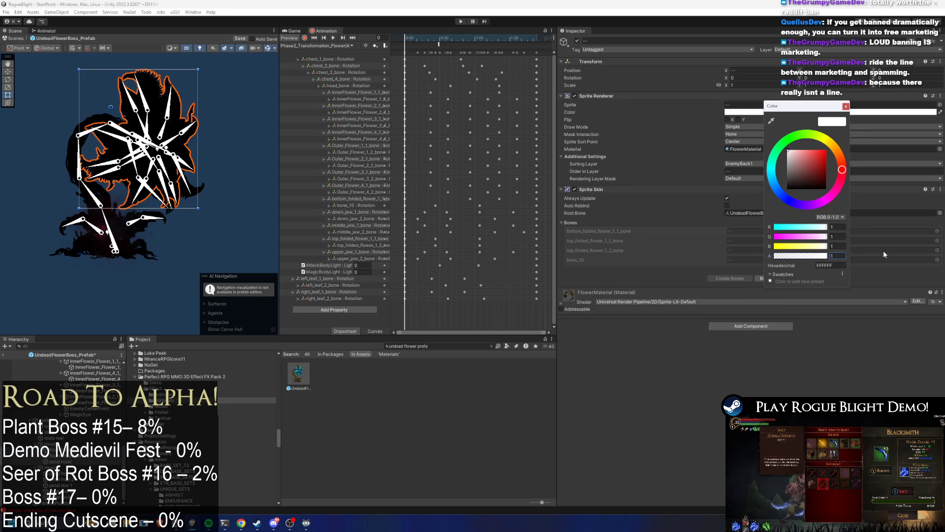
type("0")
left_click_drag(414, 35, 448, 35)
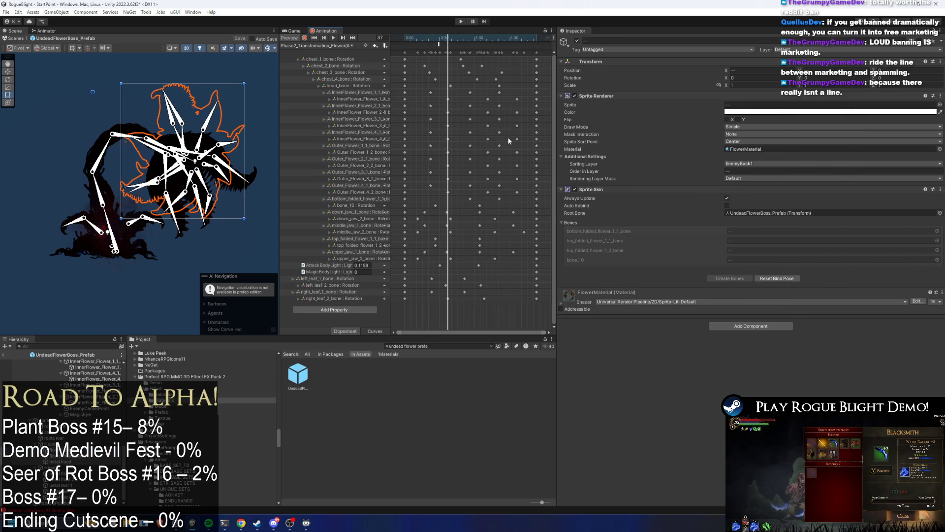
left_click(329, 46)
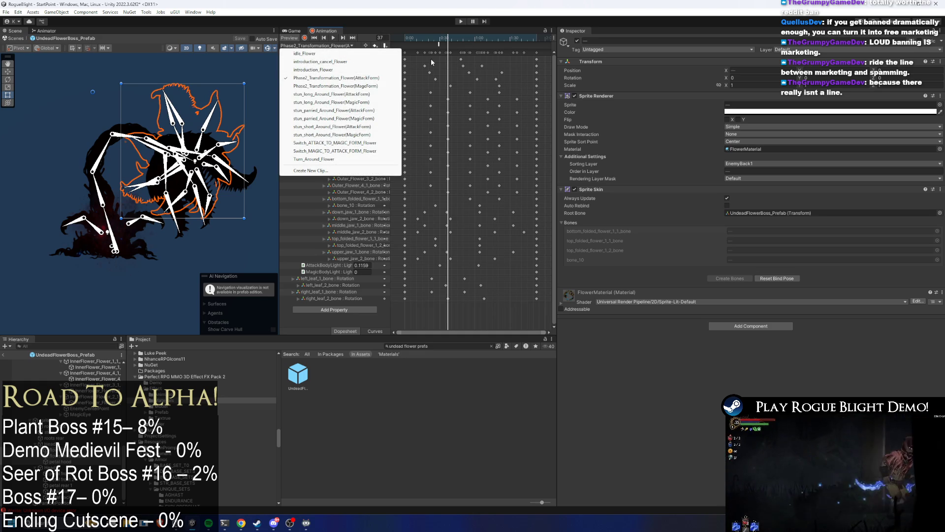
- Preview the transformation pose at frame 65 and select the boss prefab root
left_click(462, 50)
left_click_drag(472, 38, 478, 43)
scroll(64, 331, "up", 2)
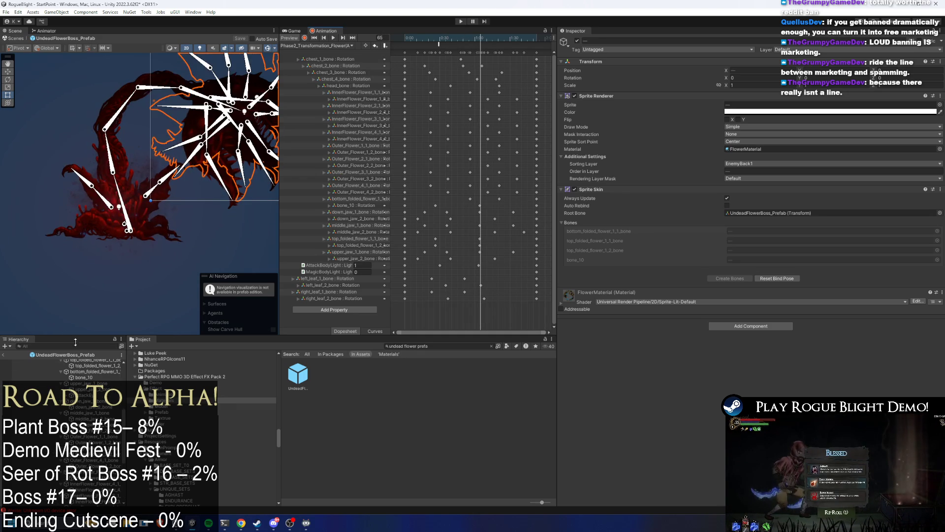
left_click(57, 362)
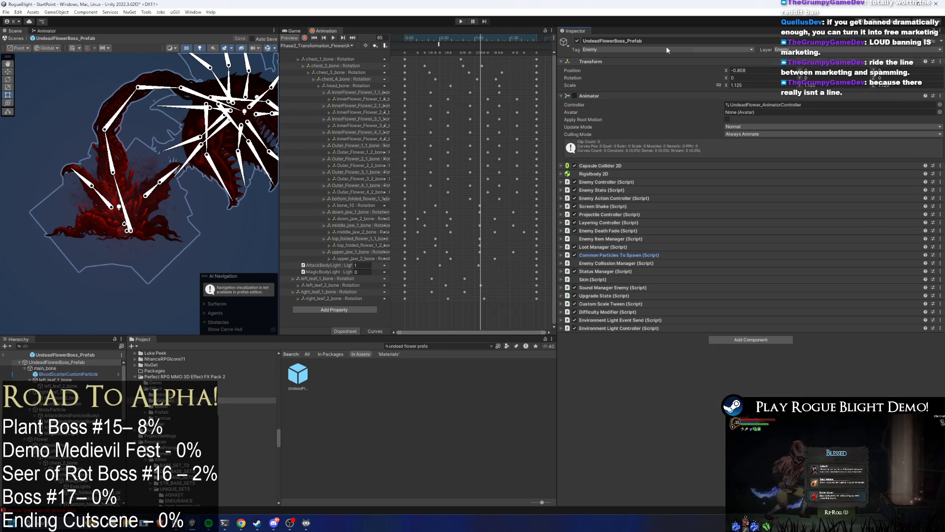
- Play the Phase 2 transformation preview and bring up the animation clip list again
right_click(758, 56)
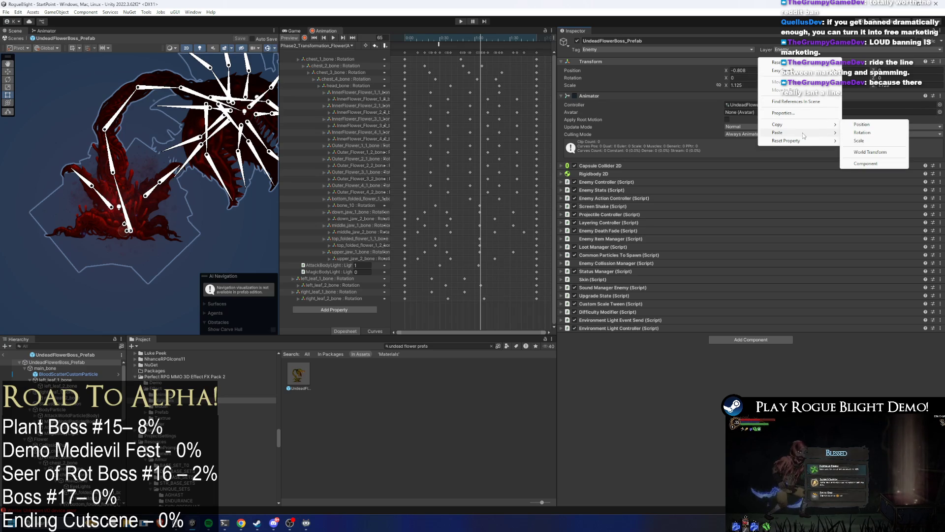
mouse_move(804, 135)
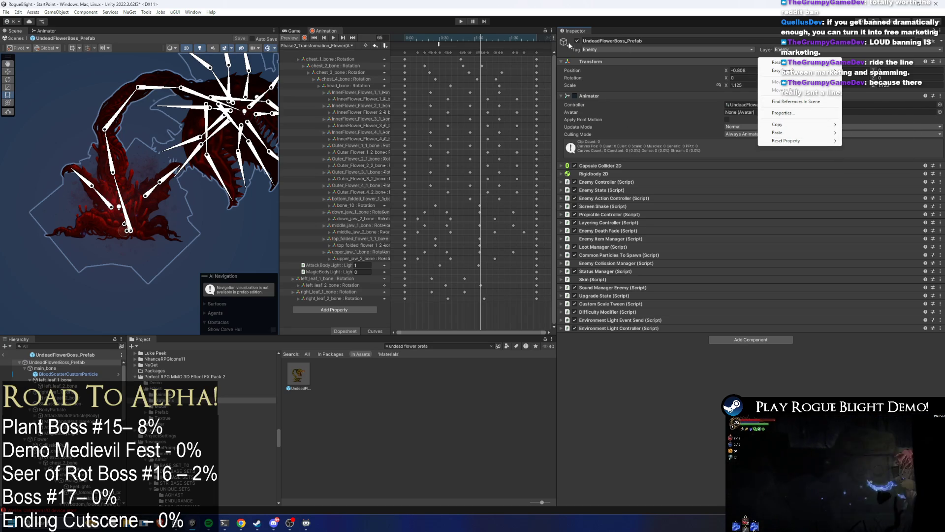
left_click(486, 30)
key("space")
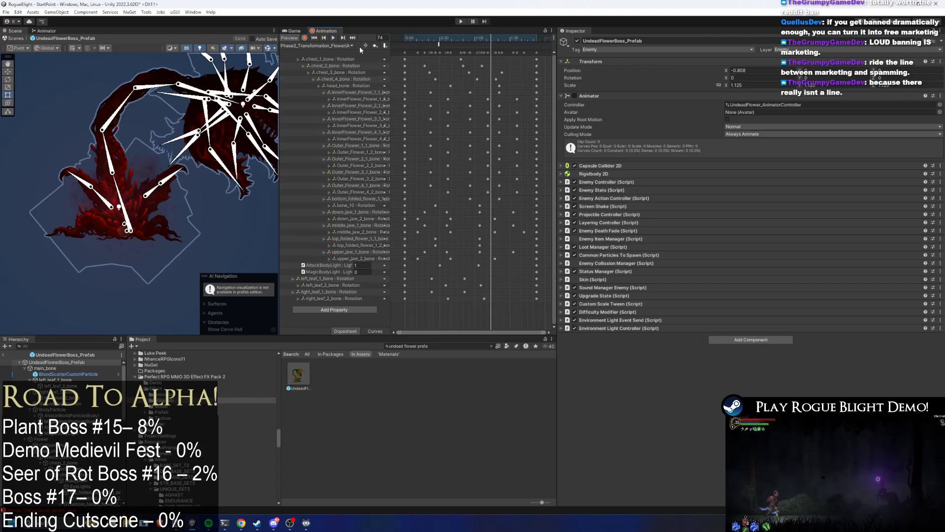
left_click(341, 45)
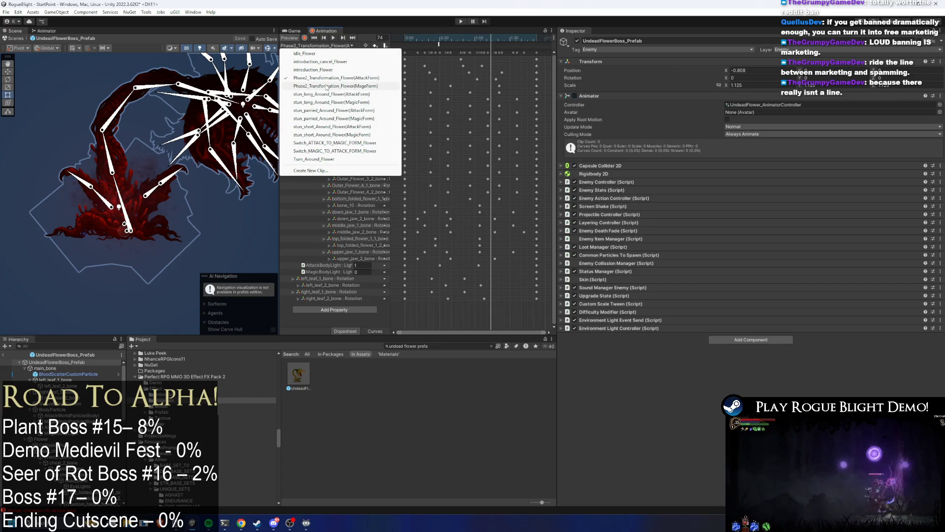
left_click(35, 31)
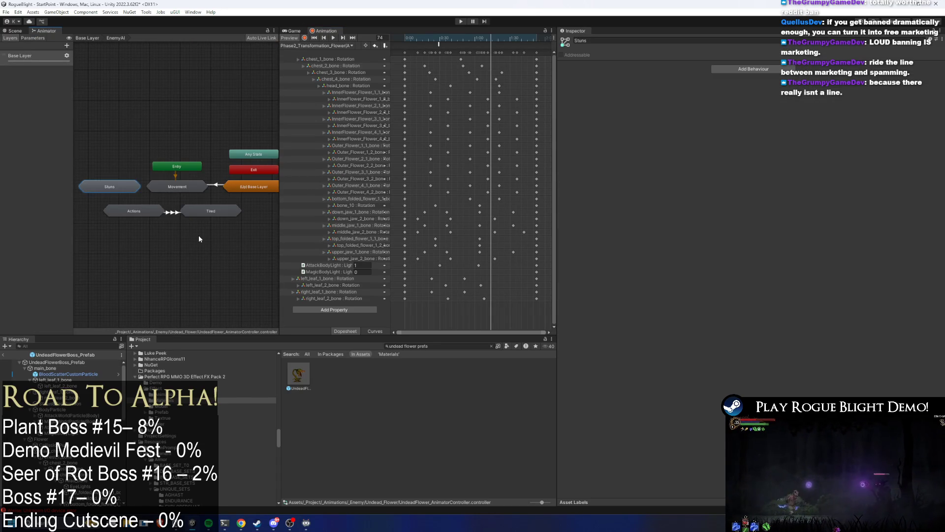
- Inside the Actions state machine, arrange Head Bash and Phase 2 Transformation above the Gorilla states
double_click(204, 216)
left_click_drag(320, 176, 394, 176)
scroll(234, 212, "up", 3)
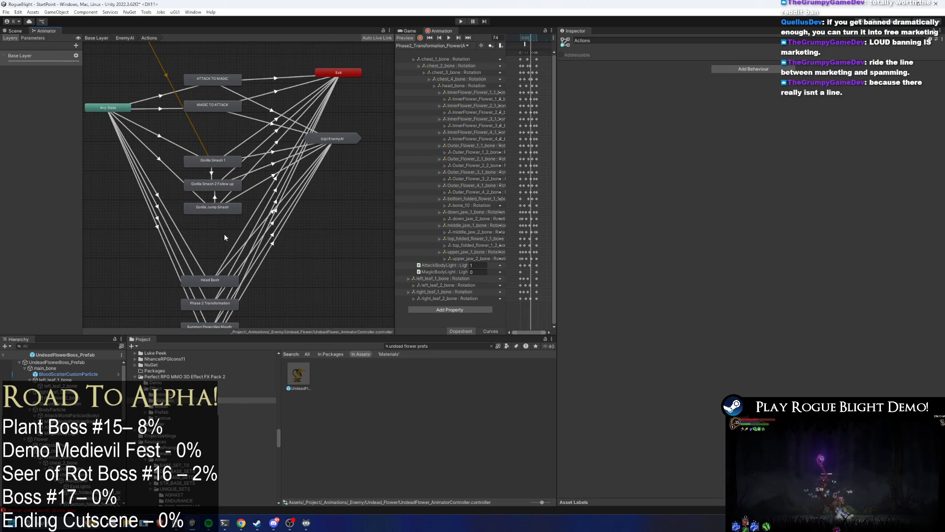
mouse_move(283, 176)
left_mouse_down()
mouse_move(197, 274)
mouse_move(226, 107)
mouse_move(196, 173)
left_mouse_up()
left_click_drag(228, 143, 223, 234)
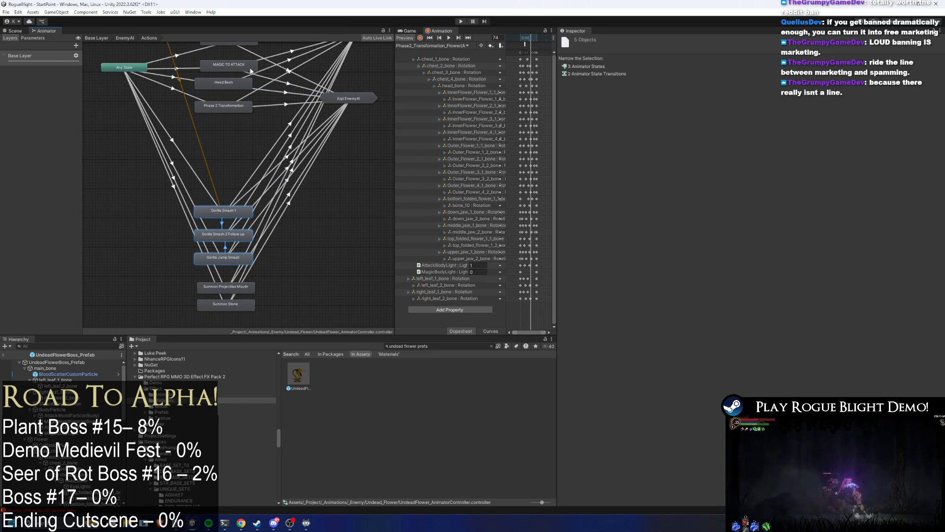
left_click_drag(226, 82, 231, 182)
mouse_move(226, 105)
left_mouse_down()
mouse_move(224, 94)
mouse_move(237, 88)
left_mouse_up()
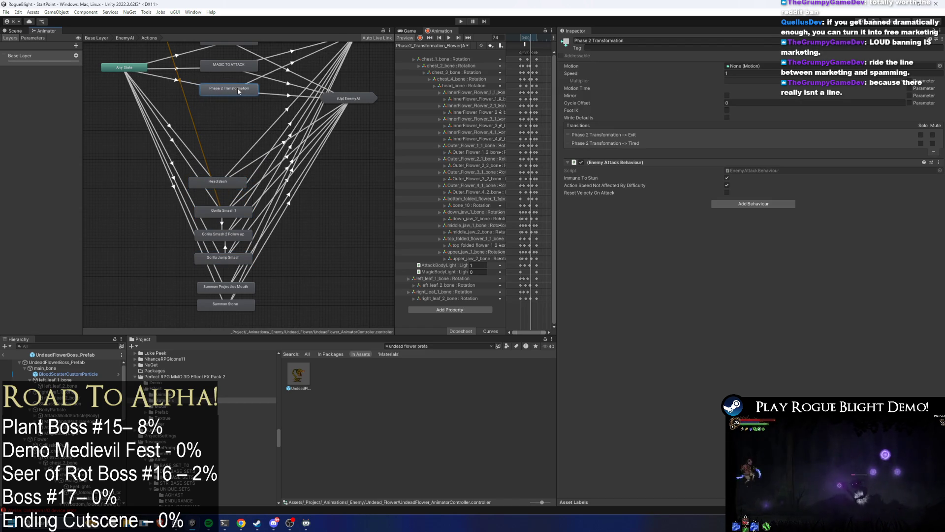
- Centre on Phase 2 Transformation and select its Any State transition
scroll(217, 79, "up", 4)
key("f")
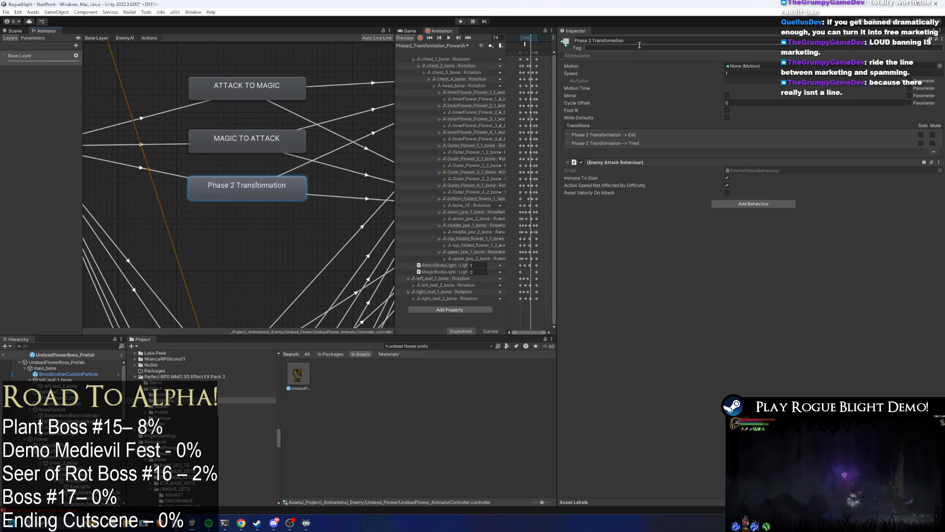
left_click(167, 171)
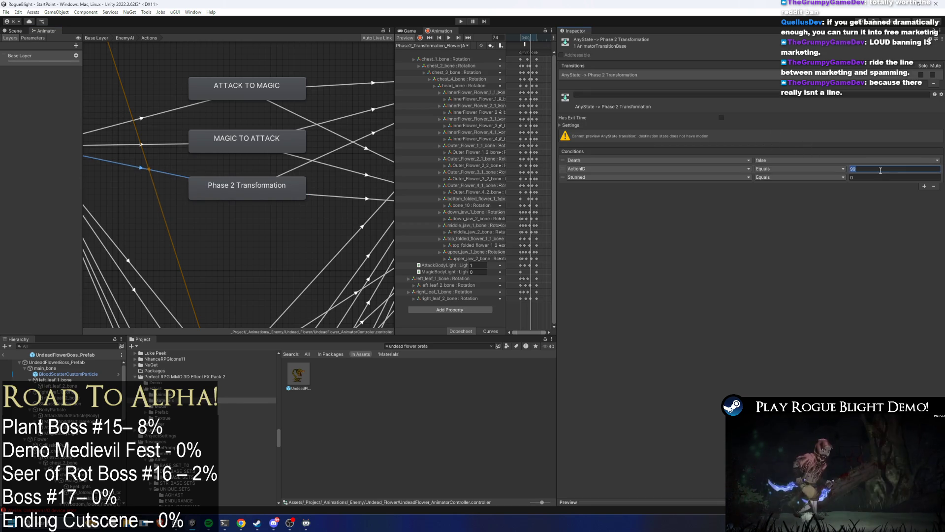
- Set the Any State to Phase 2 Transformation transition's ActionID condition to 3
left_click(181, 110)
left_click(173, 173)
left_click(861, 169)
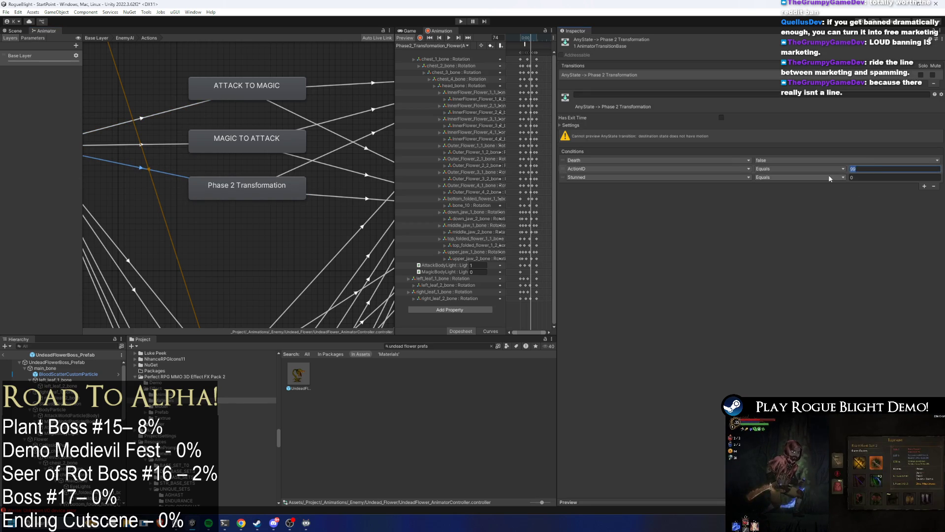
left_click(200, 188)
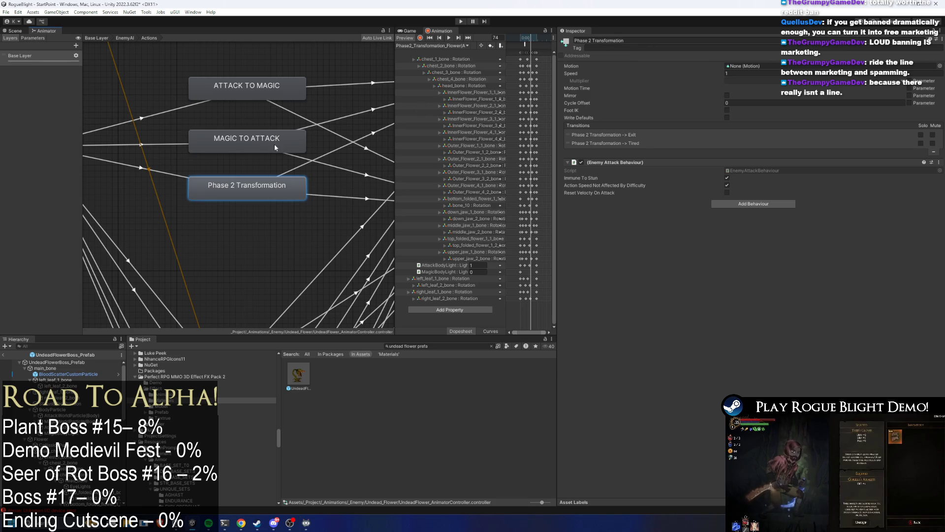
scroll(297, 149, "down", 3)
left_click(206, 172)
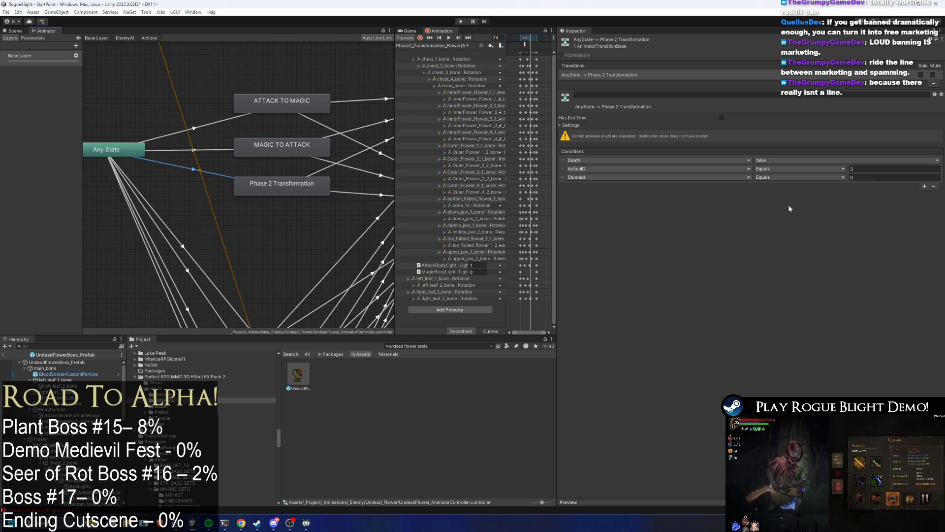
- Replace the transition's Stunned condition with a new Phase equals 0 condition
left_click(934, 186)
left_click(925, 177)
left_click(924, 186)
left_click(692, 185)
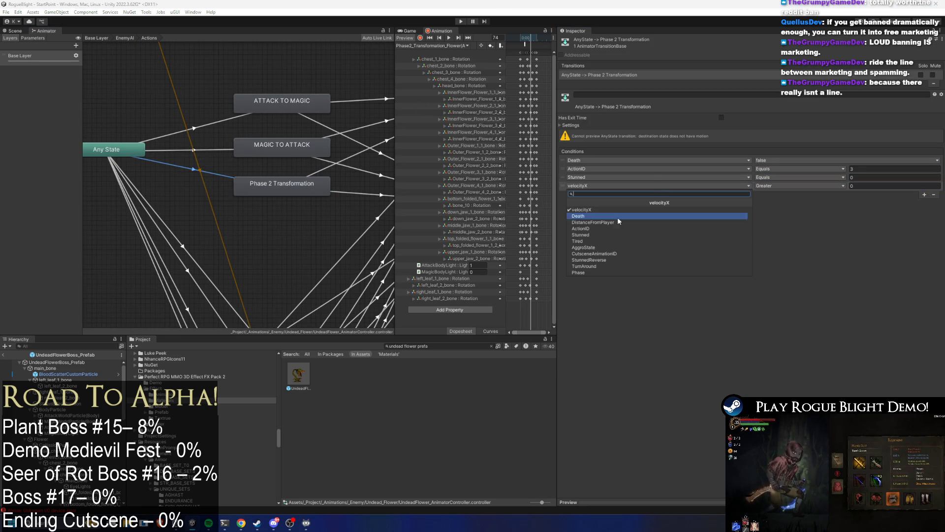
left_click(599, 272)
left_click(812, 187)
left_click(793, 205)
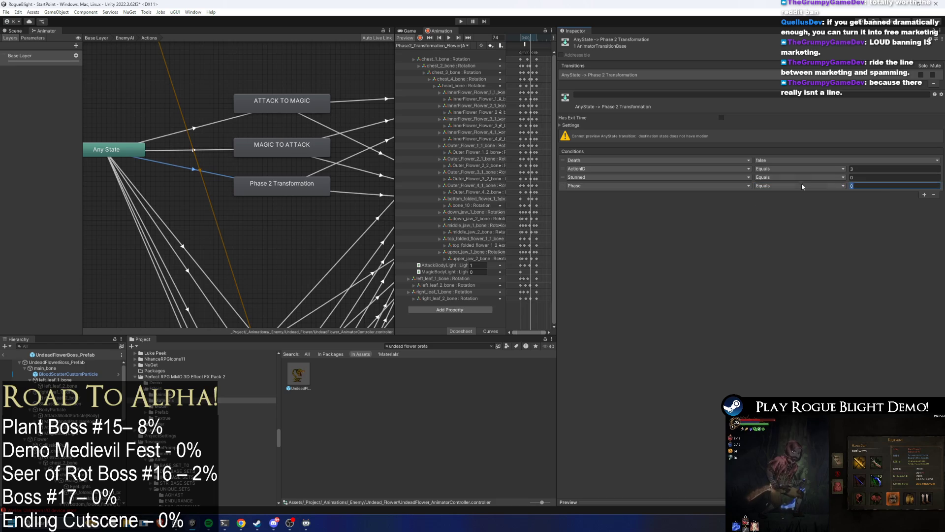
left_click(282, 183)
left_click(664, 41)
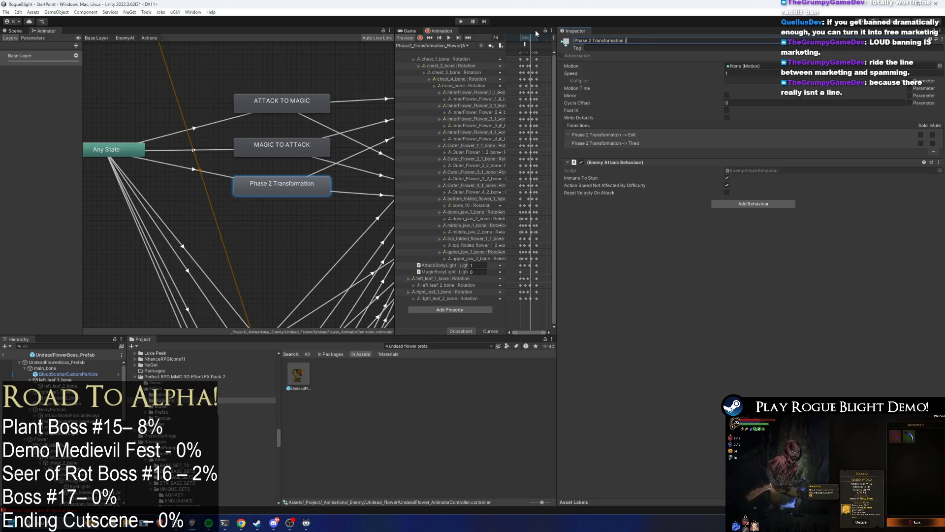
- Rename the state to 'Phase 2 Transformation (Attack Phase1)' and move Head Bash below it
type("(Attack")
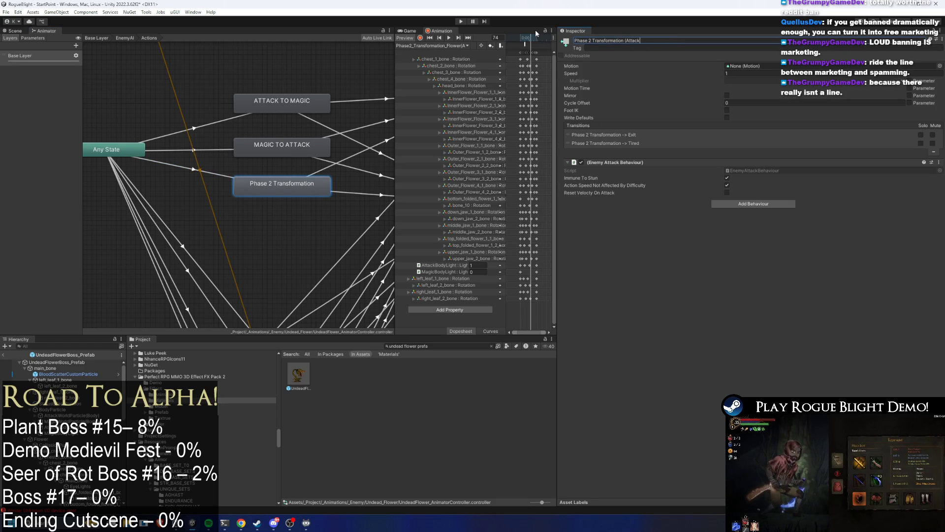
type(" Phase1)")
key("Return")
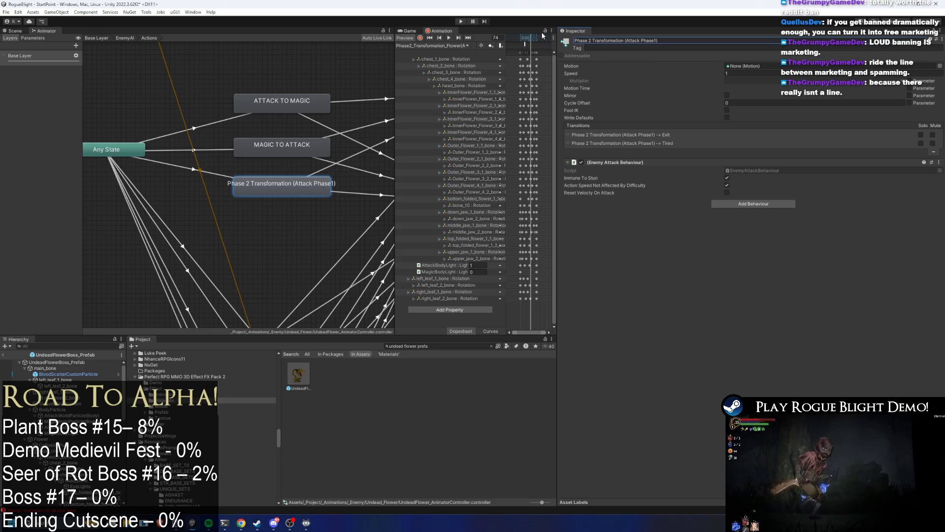
scroll(212, 191, "down", 3)
left_click_drag(247, 274, 257, 209)
left_click(244, 190)
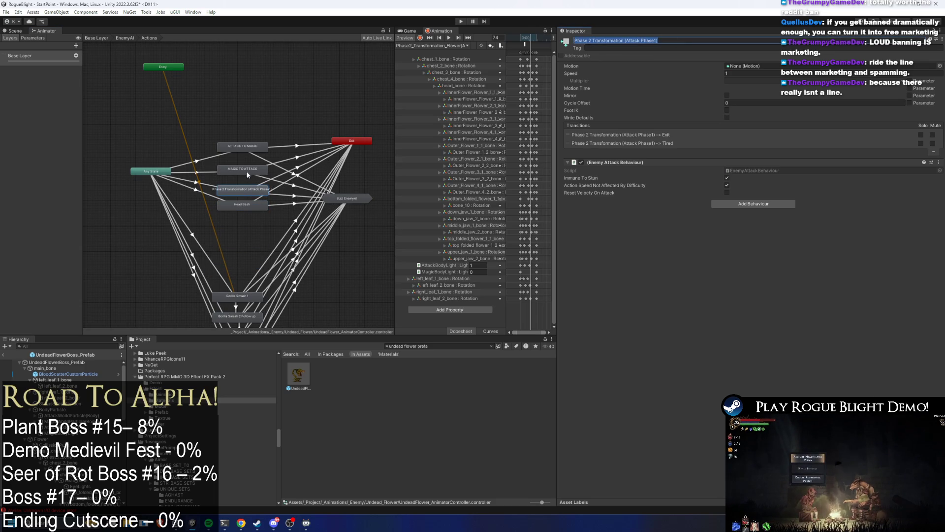
left_click(239, 203)
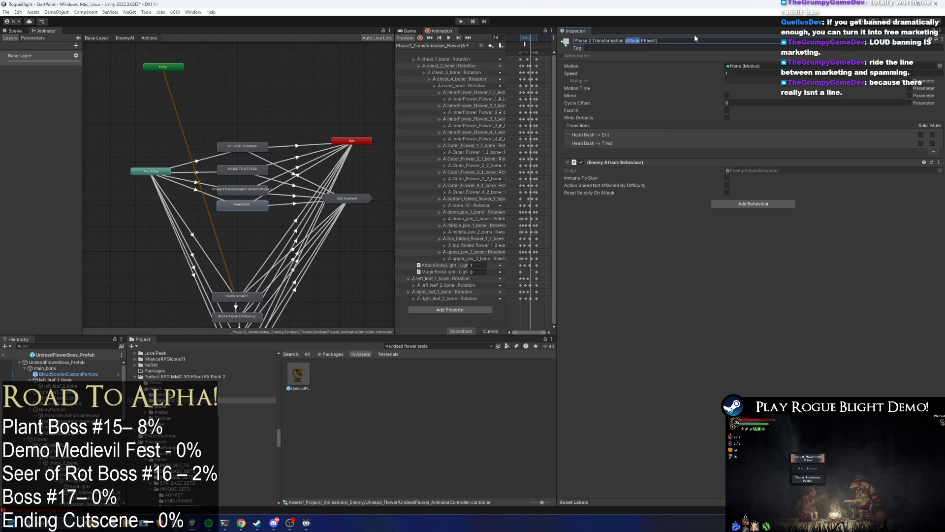
- Rename the second state to 'Phase 2 Transformation (Magic Phase2)'
type("Magioc")
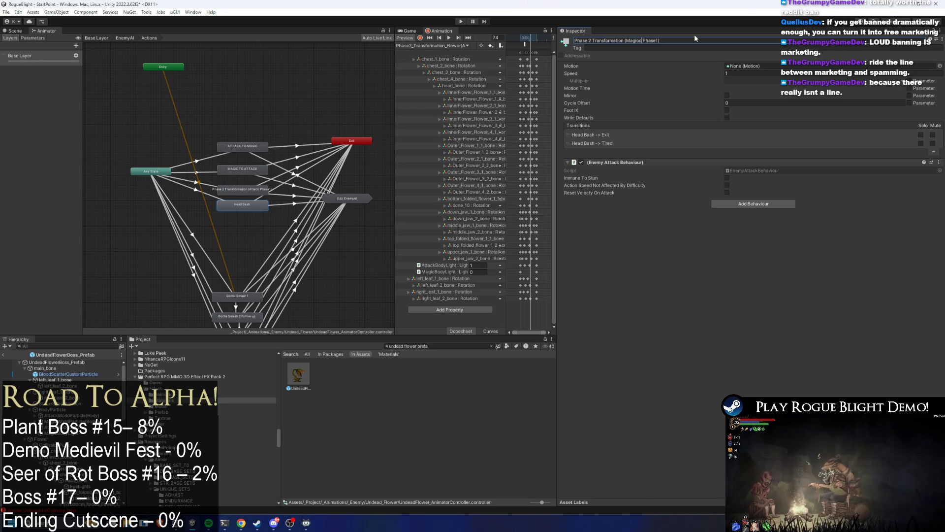
key("BackSpace")
key("BackSpace")
type("c")
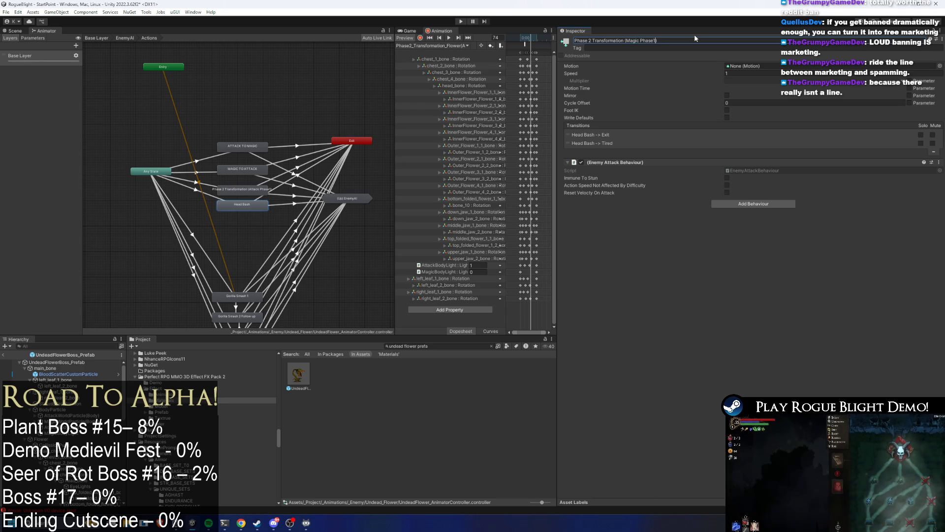
key("BackSpace")
type("2")
key("Return")
scroll(224, 201, "up", 3)
left_click(258, 179)
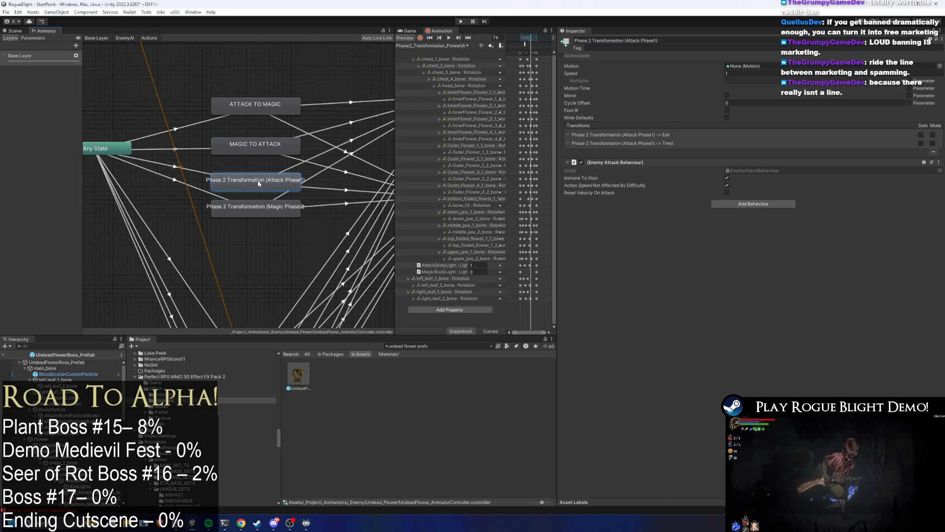
- Assign the attack-form clip to Attack Phase1 and Phase2_Transformation_Flower(MageForm) to Magic Phase2
double_click(255, 144)
left_click(285, 185)
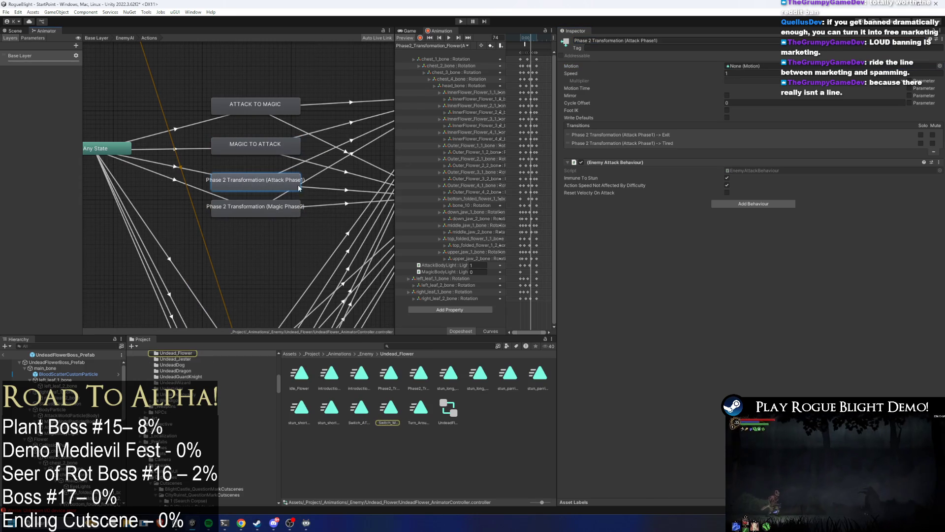
mouse_move(384, 378)
left_mouse_down()
mouse_move(689, 162)
mouse_move(752, 66)
left_mouse_up()
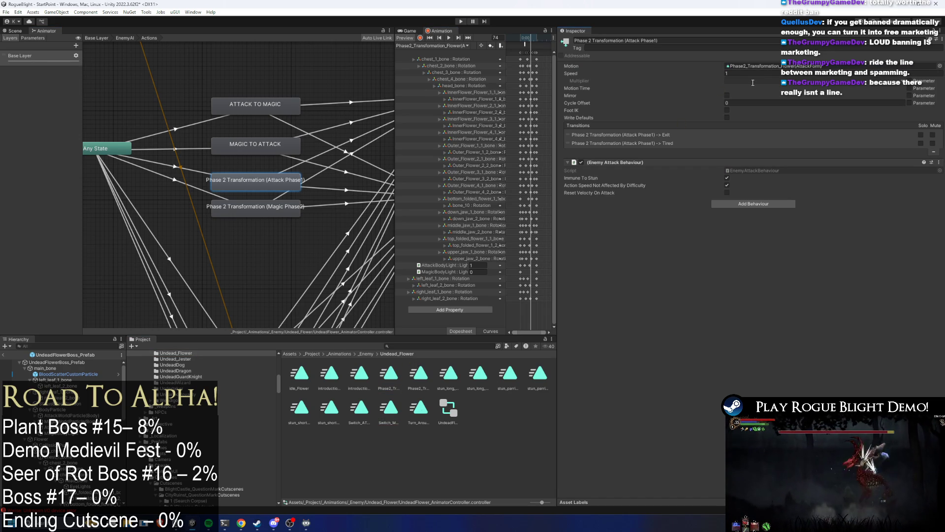
left_click(283, 207)
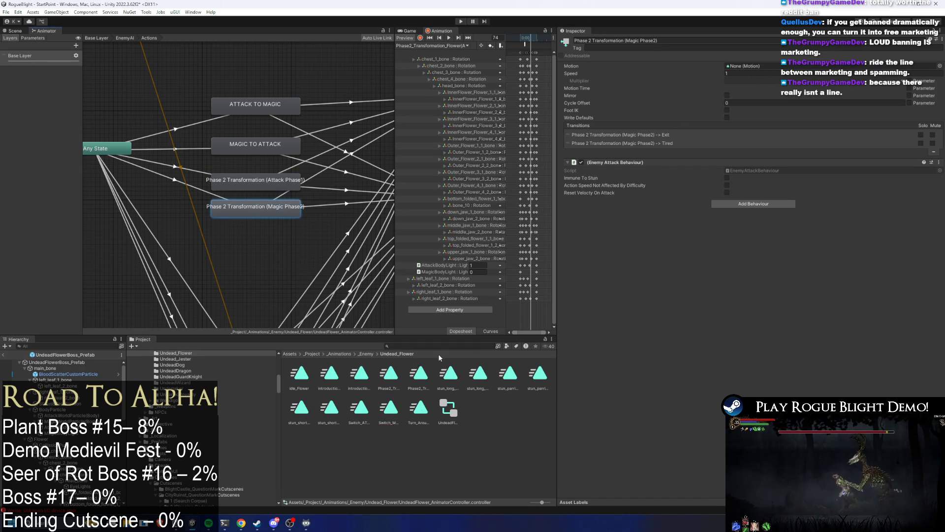
mouse_move(418, 375)
left_mouse_down()
mouse_move(714, 163)
mouse_move(752, 66)
left_mouse_up()
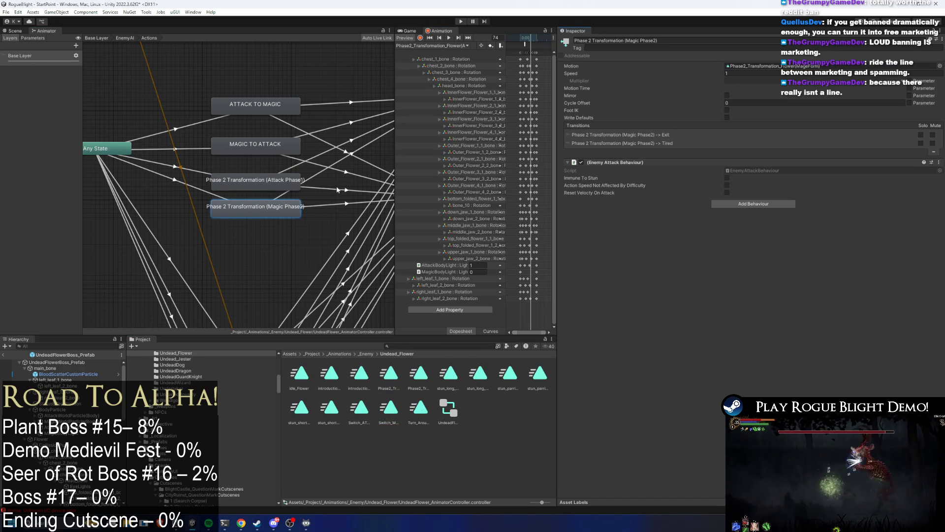
left_click(172, 166)
left_click(174, 149)
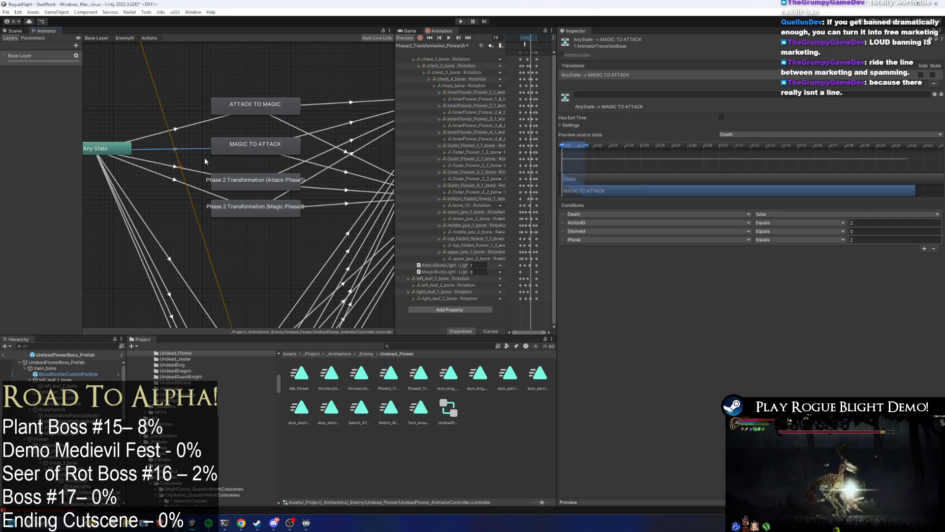
- Adjust the blend timing of the Any State transition into Attack Phase1
left_click(150, 165)
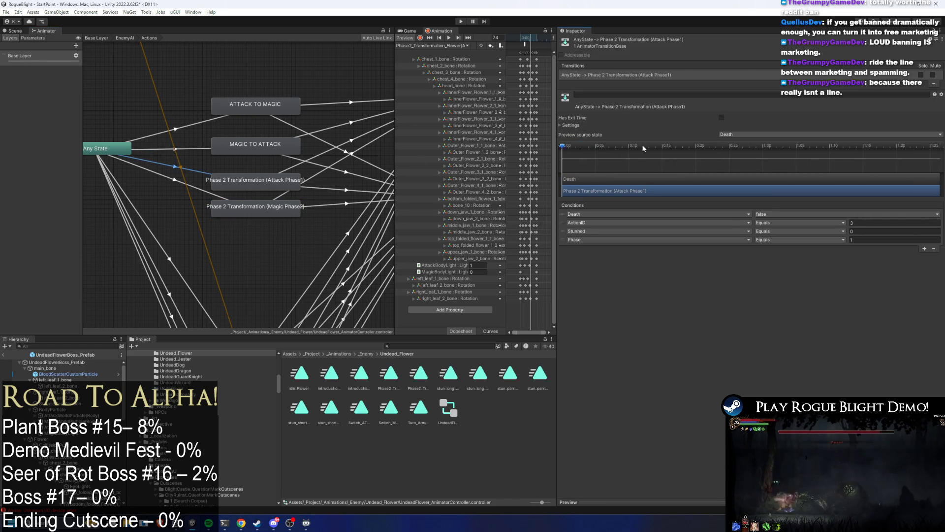
left_click(592, 129)
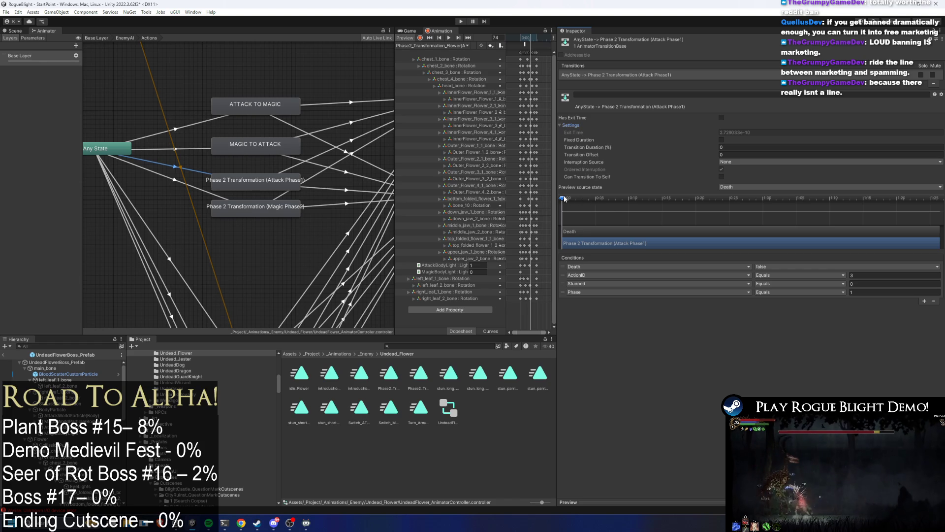
scroll(566, 205, "up", 5)
mouse_move(581, 203)
left_mouse_down()
mouse_move(645, 201)
mouse_move(624, 201)
left_mouse_up()
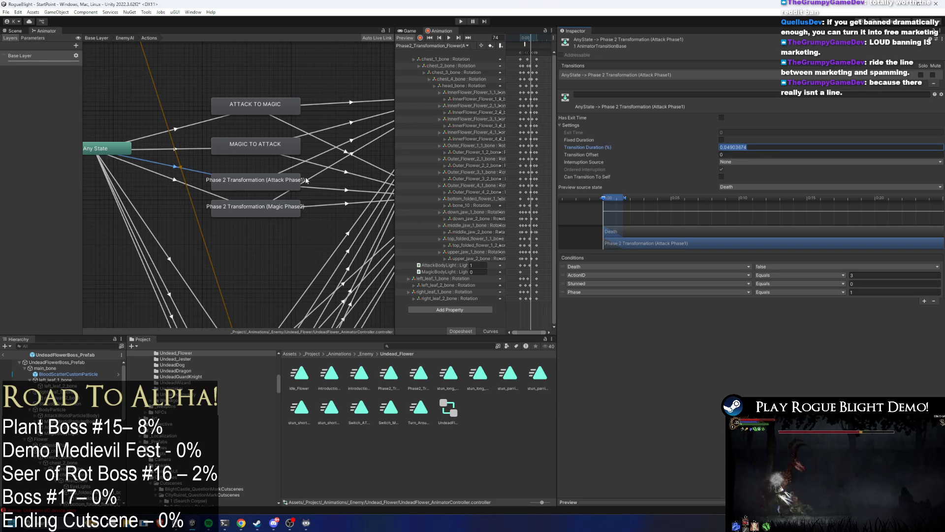
- Add a Phase equals 2 condition to the Any State transition into Magic Phase2
left_click(185, 187)
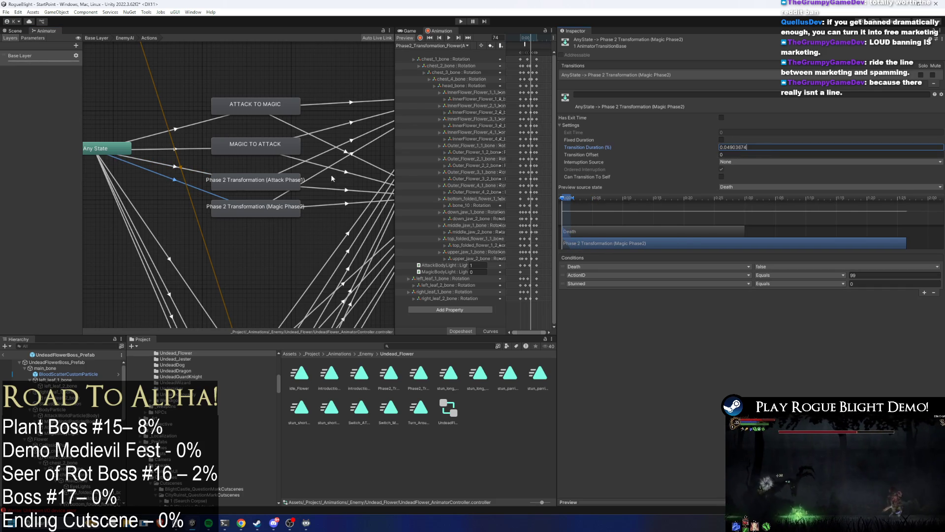
left_click(924, 293)
left_click(631, 292)
type("phase")
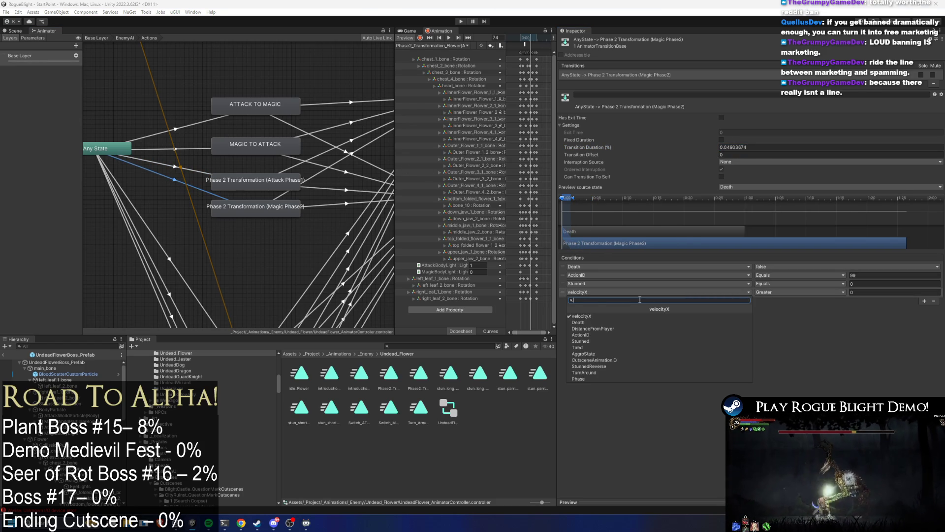
key("Return")
left_click(793, 291)
left_click(783, 310)
type("2")
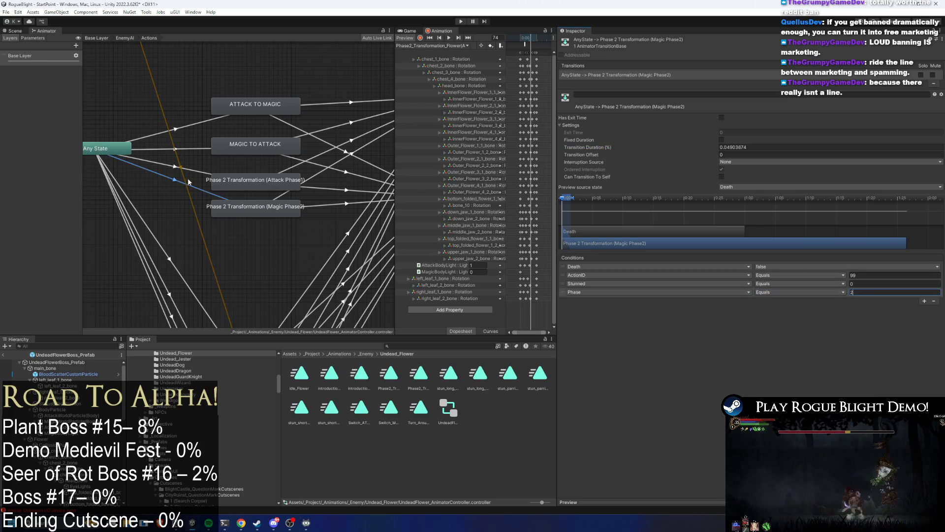
left_click(192, 182)
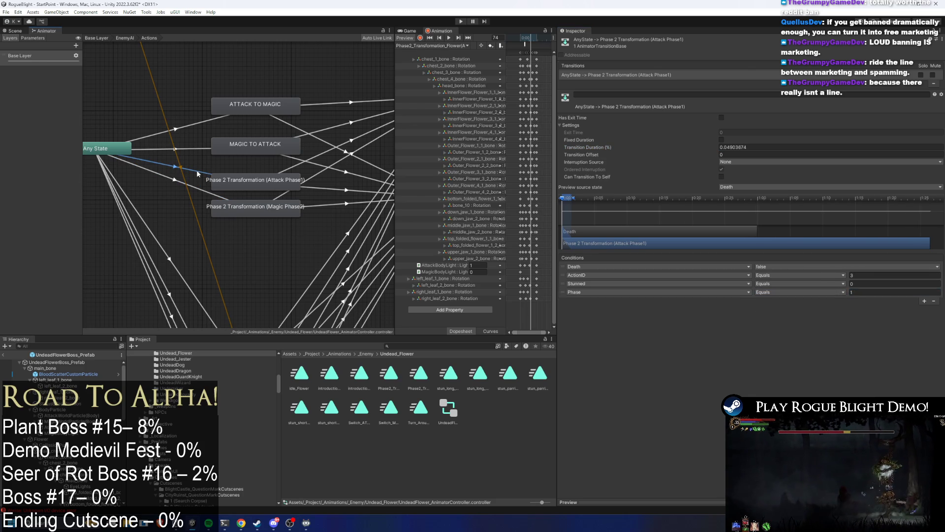
- Make the Magic Phase2 state immune to stun with difficulty-independent action speed
left_click(237, 206)
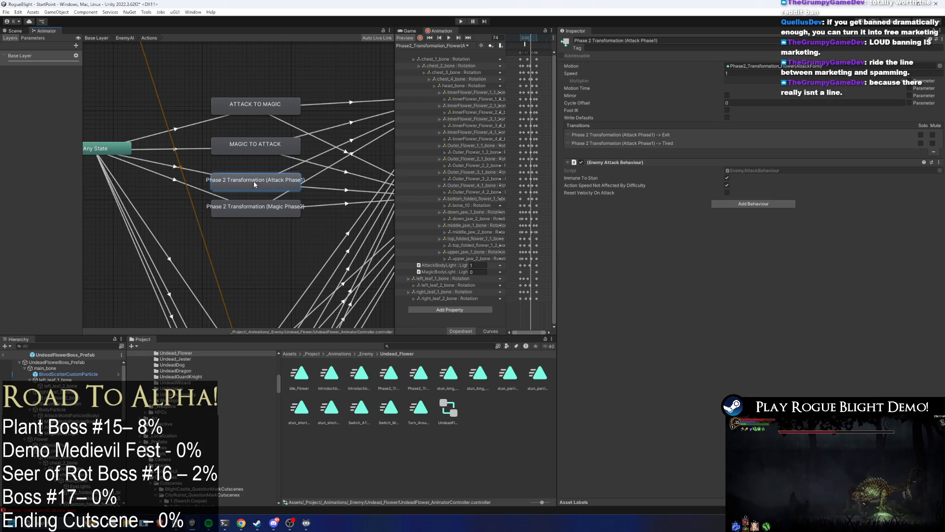
left_click(728, 179)
left_click(727, 185)
left_click(281, 182)
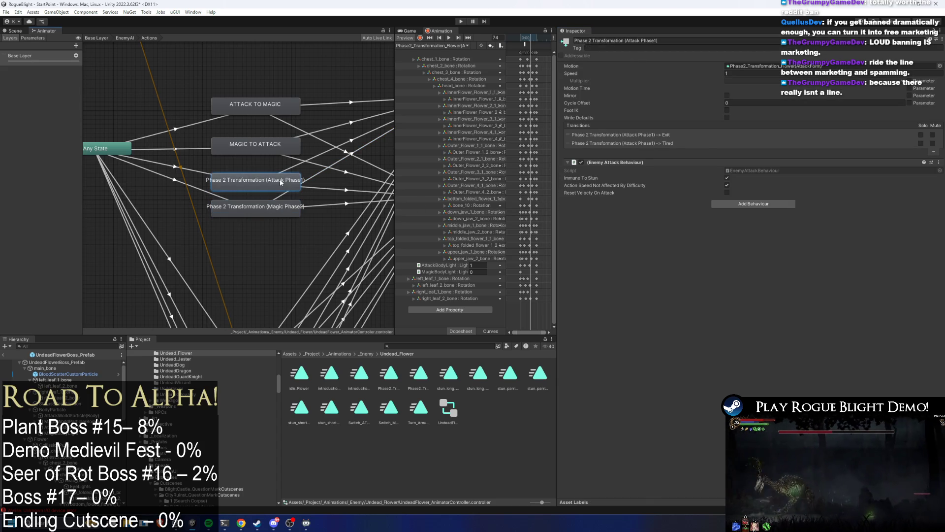
left_click(272, 149)
left_click(267, 104)
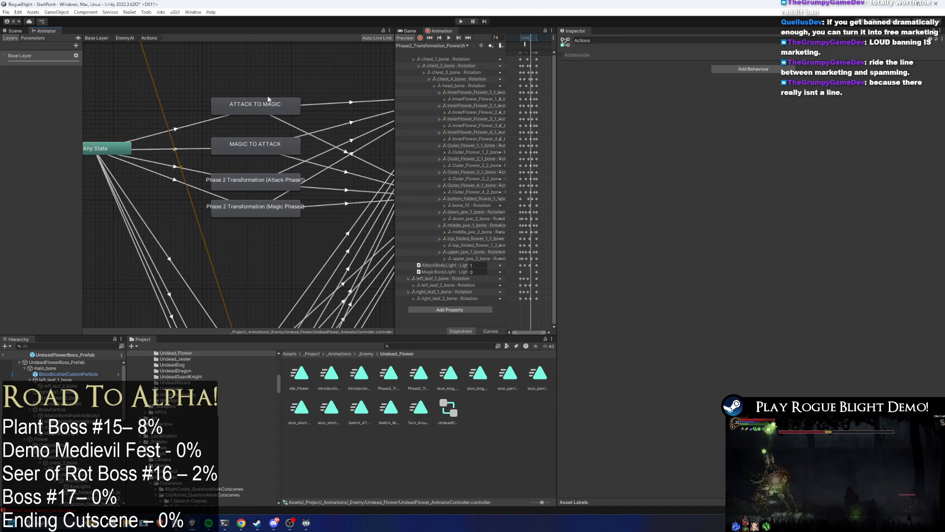
- Move the Attack Phase1 and Magic Phase2 transformation states lower in the graph
left_click_drag(266, 105, 265, 110)
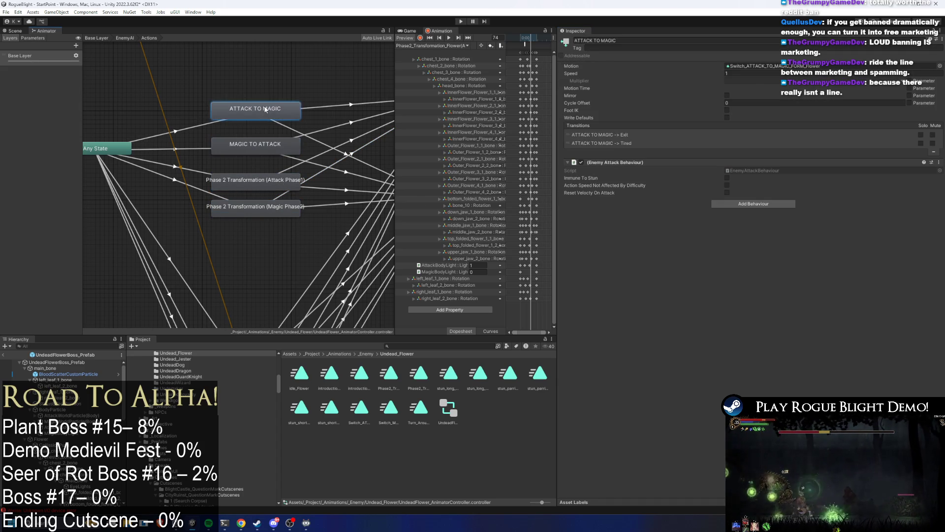
left_click_drag(262, 77, 233, 158)
left_click(187, 133)
left_click(258, 208)
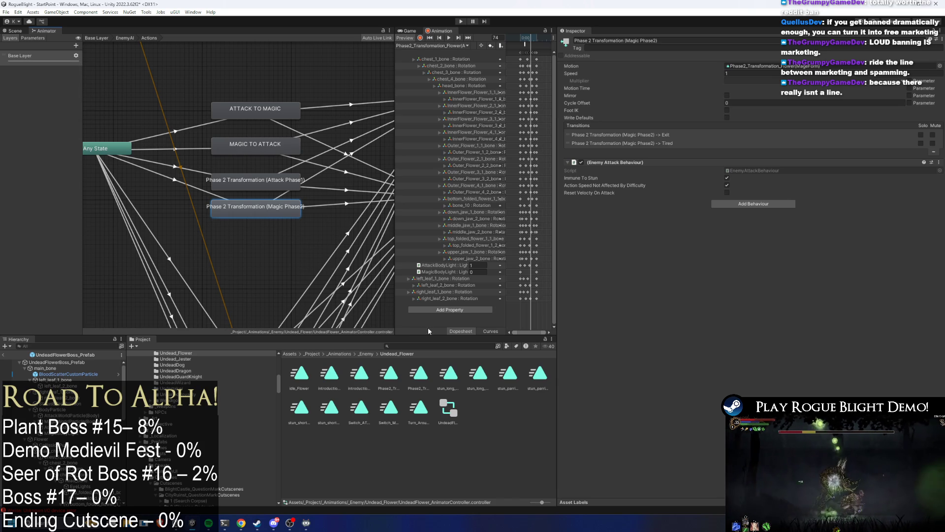
left_click_drag(243, 250, 295, 175)
left_click_drag(256, 207, 256, 220)
mouse_move(225, 75)
left_mouse_down()
mouse_move(276, 151)
mouse_move(278, 99)
mouse_move(265, 133)
left_mouse_up()
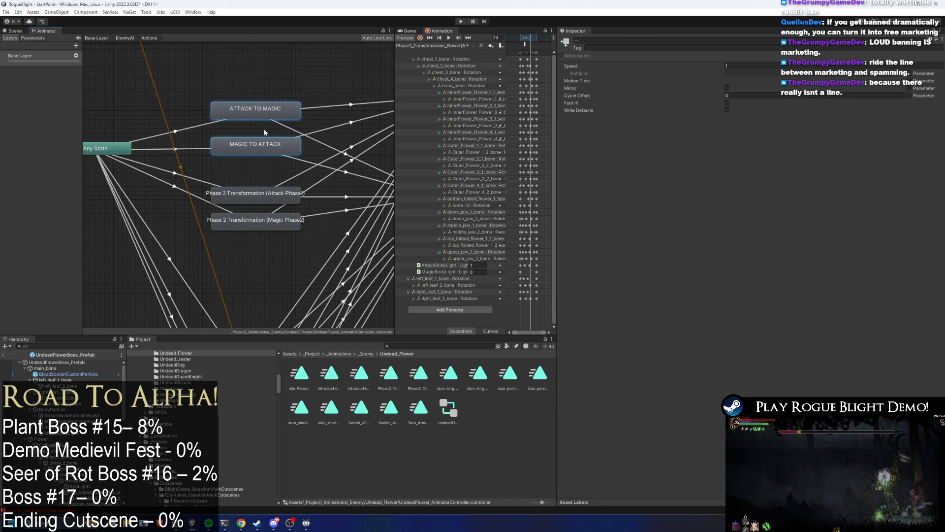
- Change the Any State to Magic Phase2 transition's ActionID condition to 4
left_click(164, 184)
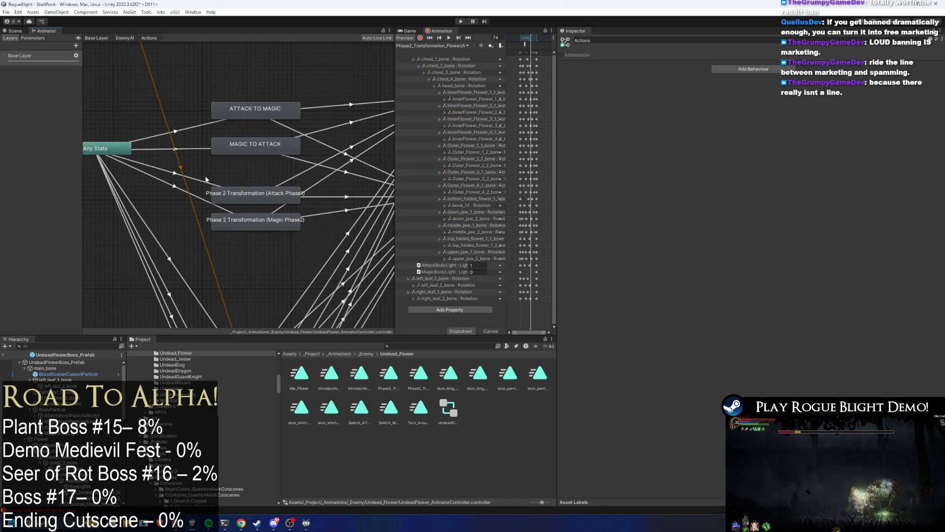
left_click(173, 173)
left_click(169, 188)
left_click(868, 275)
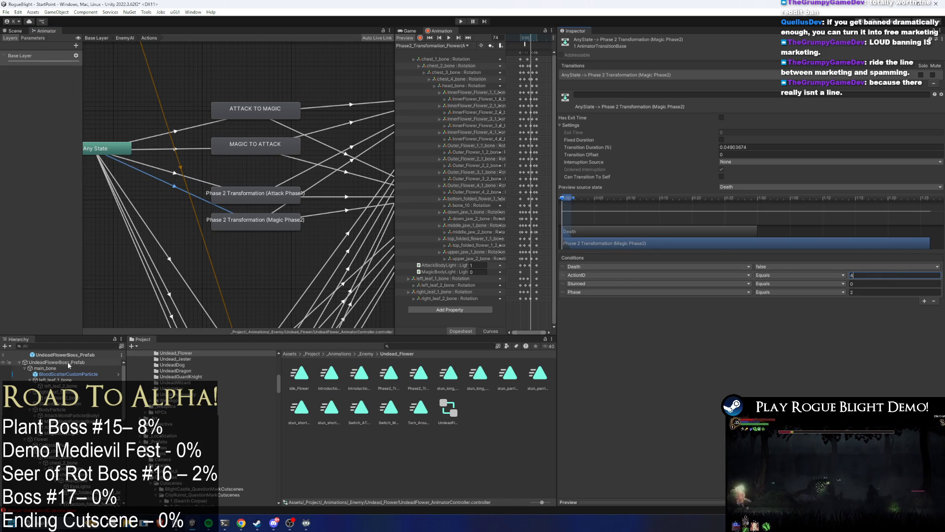
left_click(55, 362)
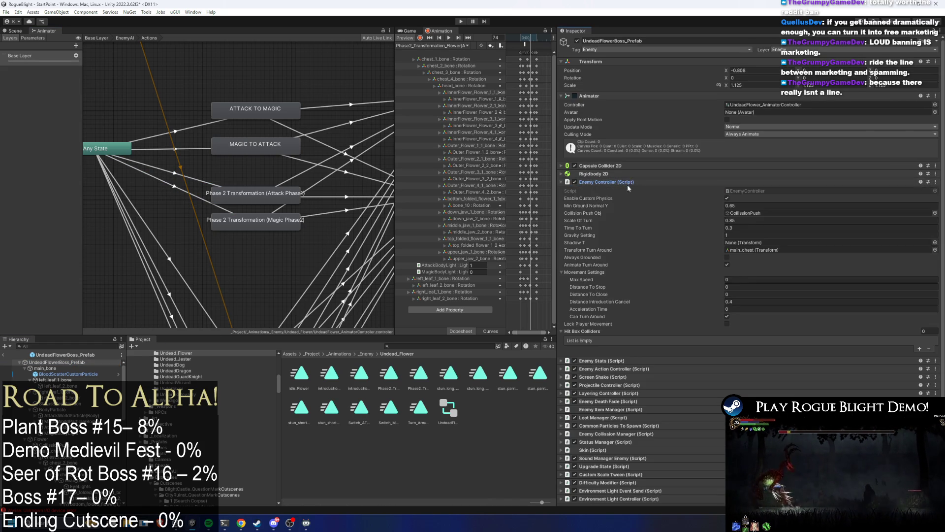
- In the Enemy Action Controller, duplicate the FORM CHANGE (P1) action pattern
left_click(625, 191)
left_click(623, 198)
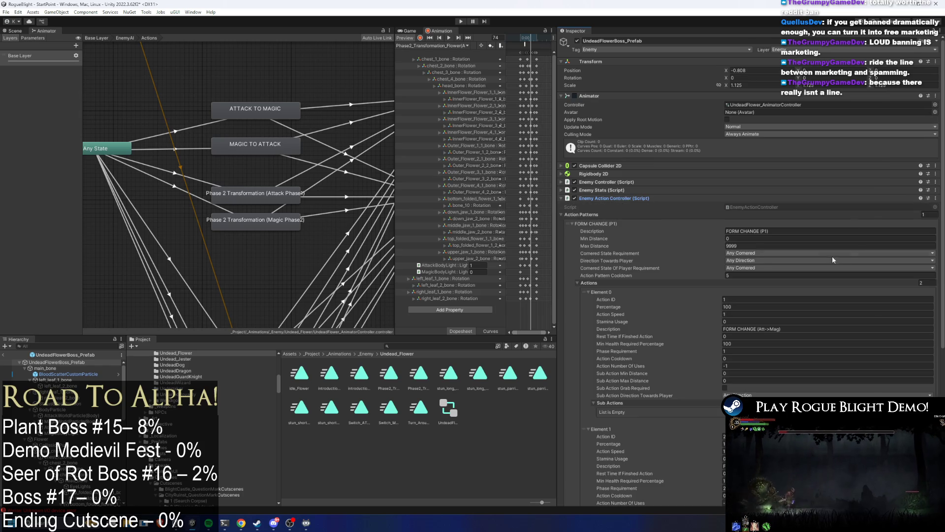
left_click(601, 292)
left_click(601, 299)
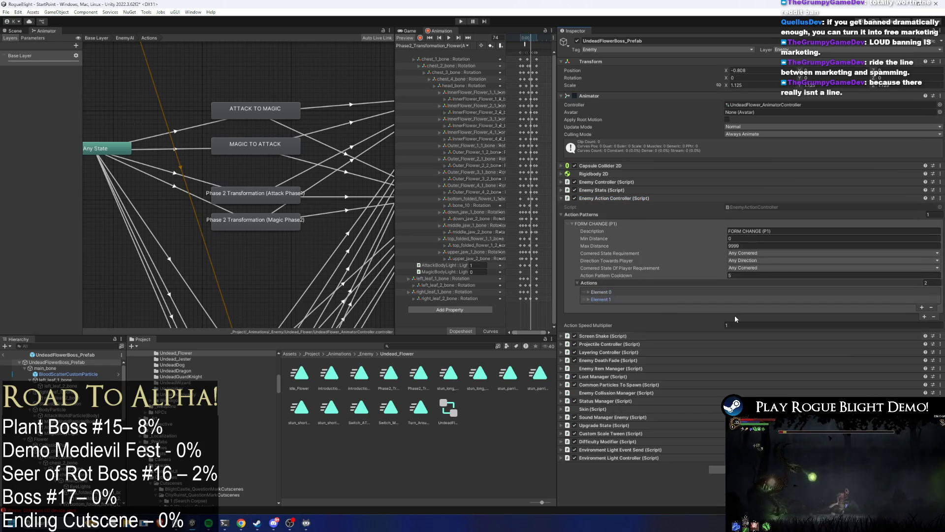
left_click(925, 317)
mouse_move(577, 311)
left_mouse_down()
mouse_move(591, 206)
mouse_move(594, 221)
left_mouse_up()
- Name the copied pattern PHASE 2 CHANGE and set its action pattern cooldown to 0
left_click(811, 229)
type("P")
key("BackSpace")
type("SE 2 CHANGE")
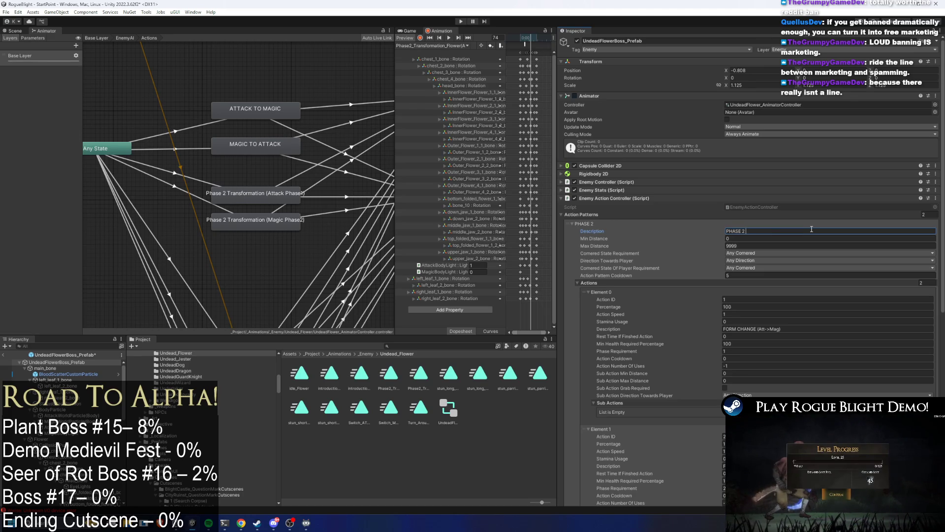
scroll(739, 257, "down", 1)
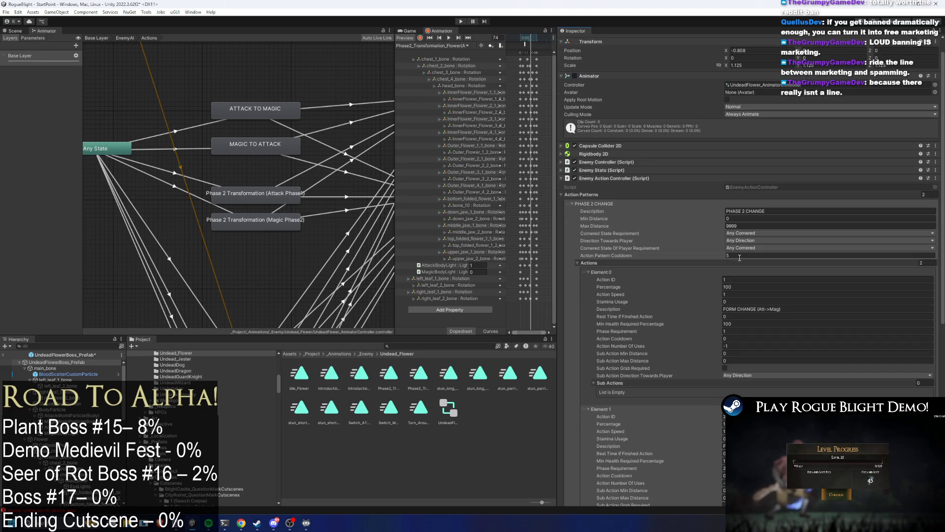
left_click(749, 255)
type("0")
key("Return")
scroll(753, 281, "down", 2)
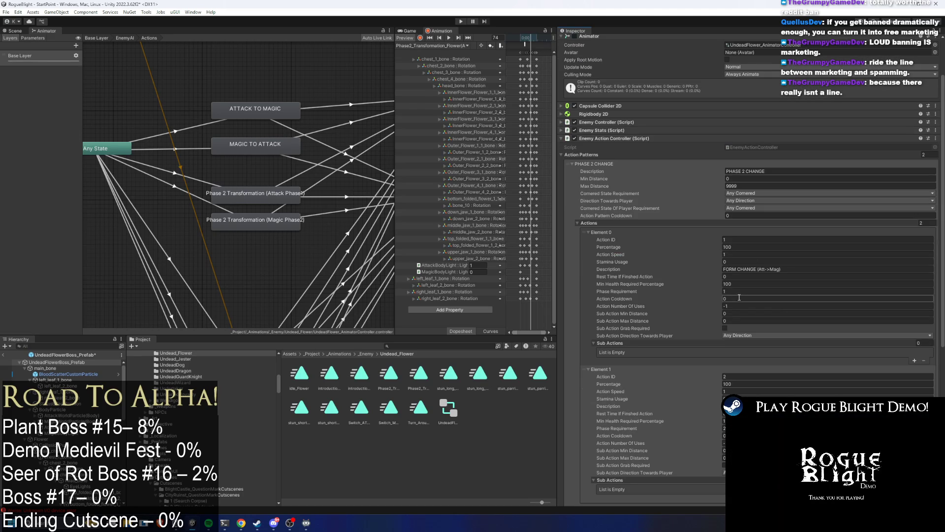
left_click(792, 304)
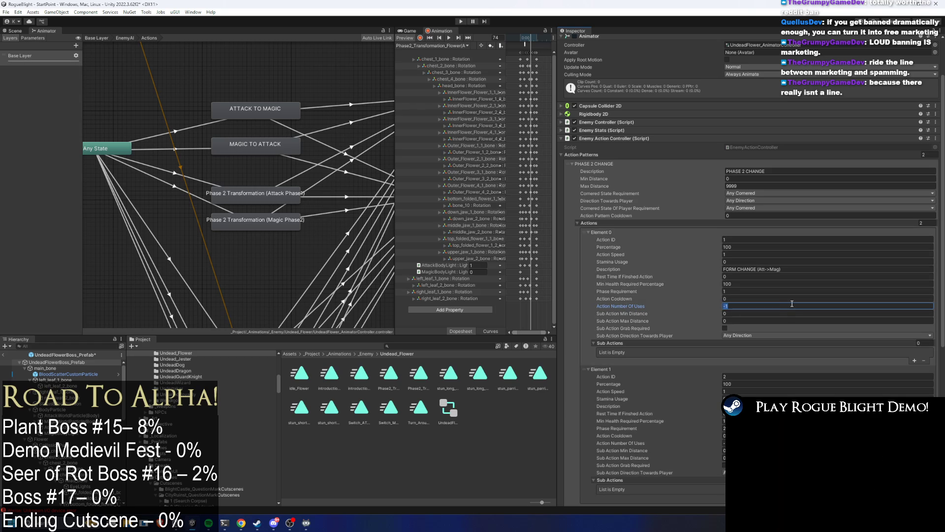
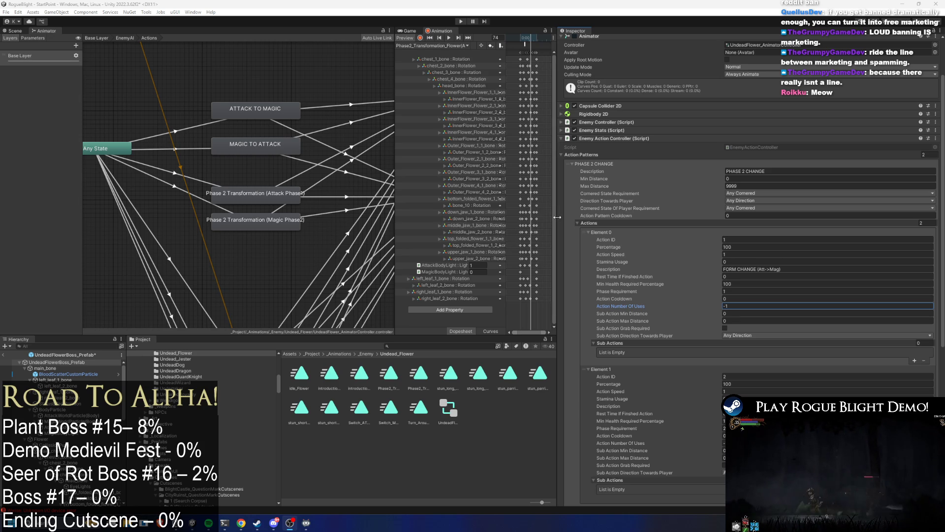
- Set Number Of Uses to 1 on both PHASE 2 CHANGE actions, undoing the cooldown edits
left_click_drag(557, 222, 552, 221)
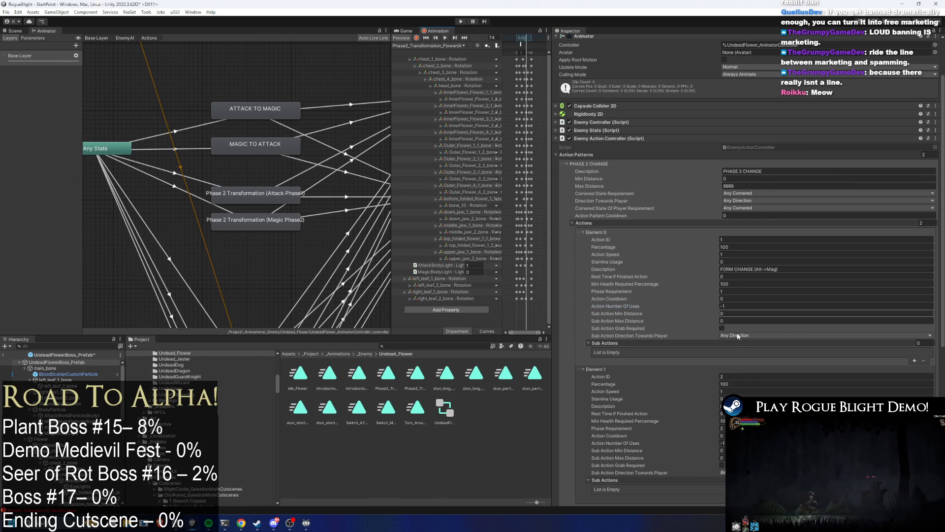
left_click(738, 297)
type("1")
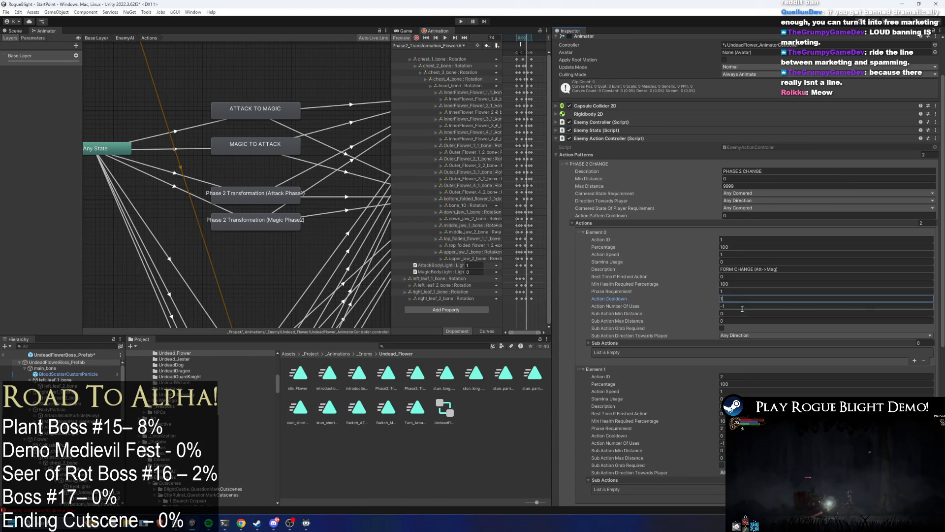
left_click(722, 436)
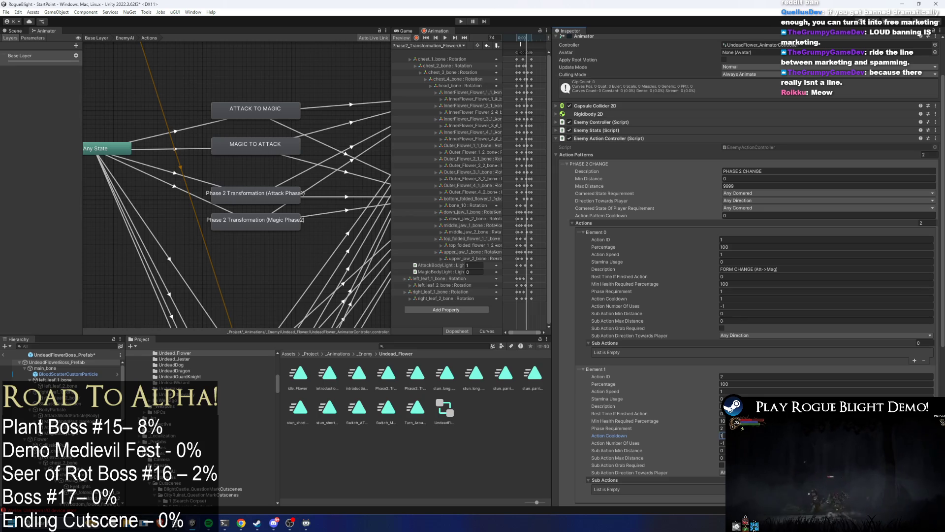
left_click(722, 428)
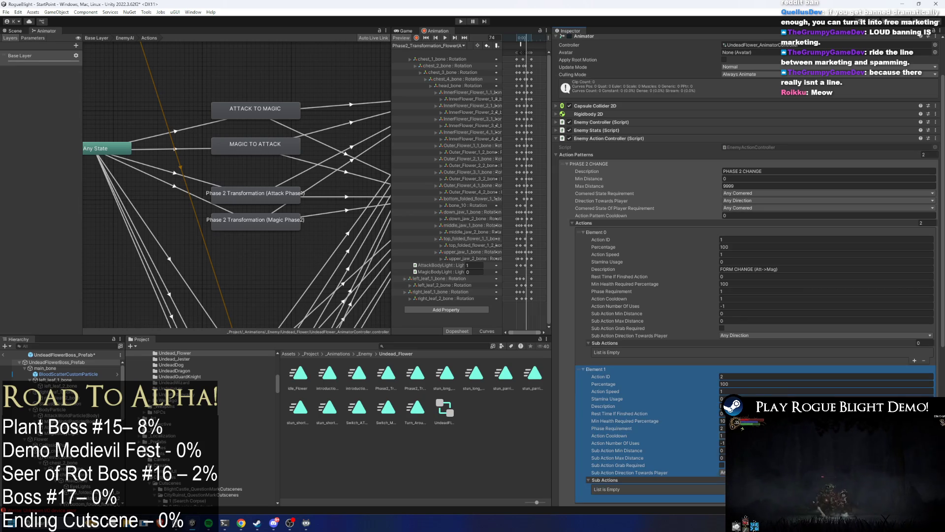
key("ctrl+z")
left_click(736, 297)
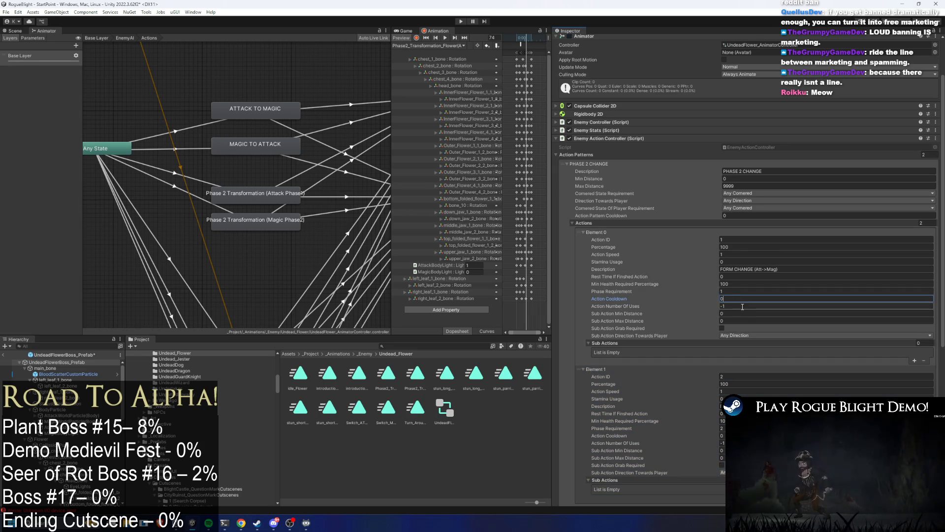
left_click(729, 305)
type("1")
left_click(722, 443)
type("1")
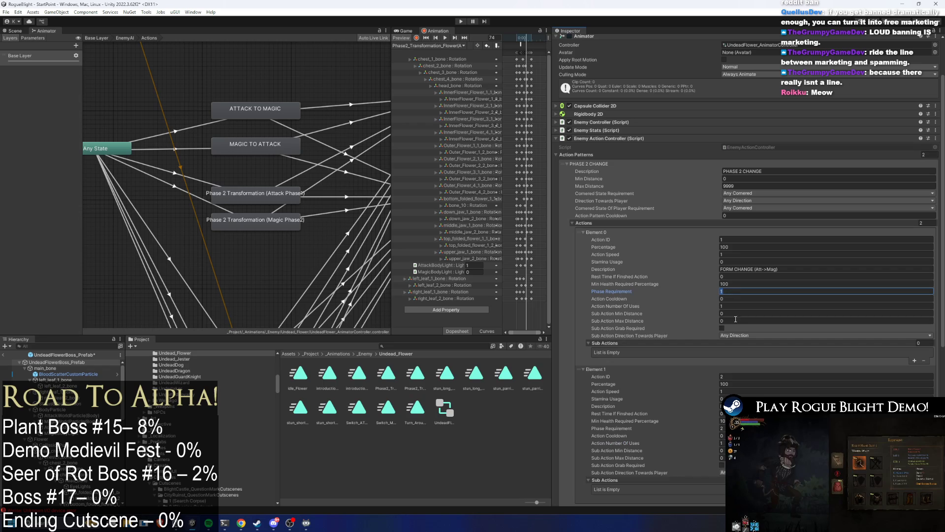
left_click(722, 428)
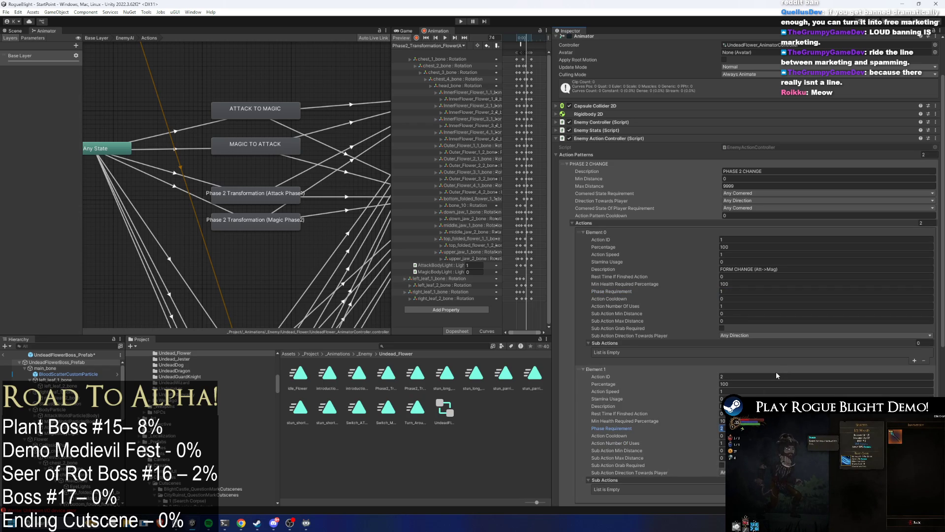
scroll(792, 355, "down", 1)
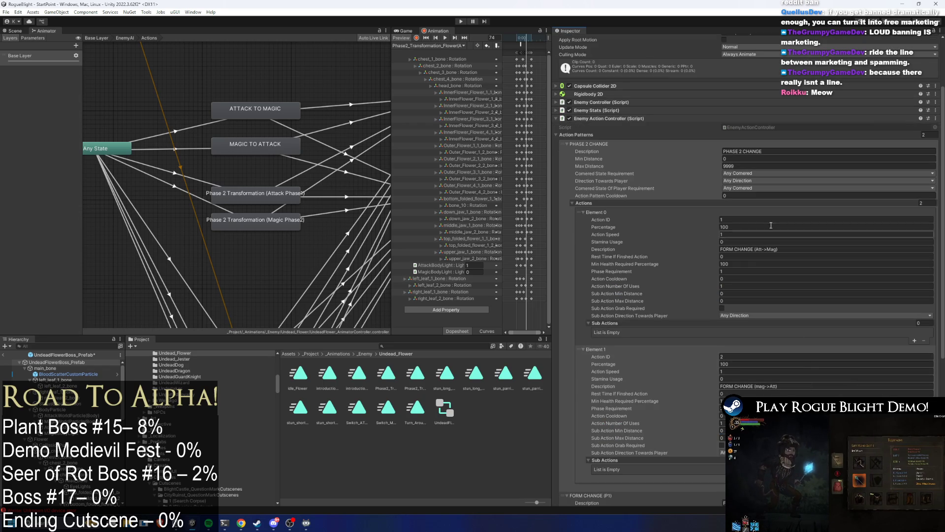
- Set the two actions' IDs to 3 and 4
left_click(725, 221)
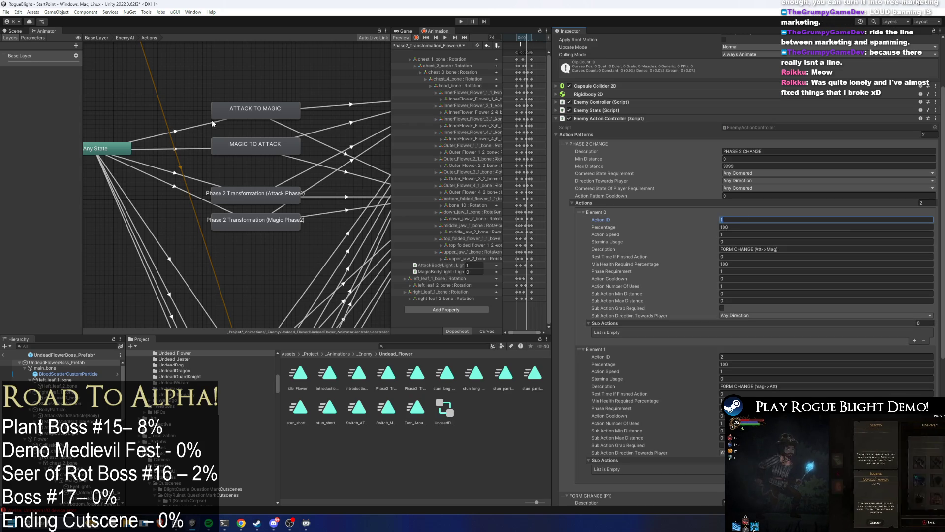
type("3")
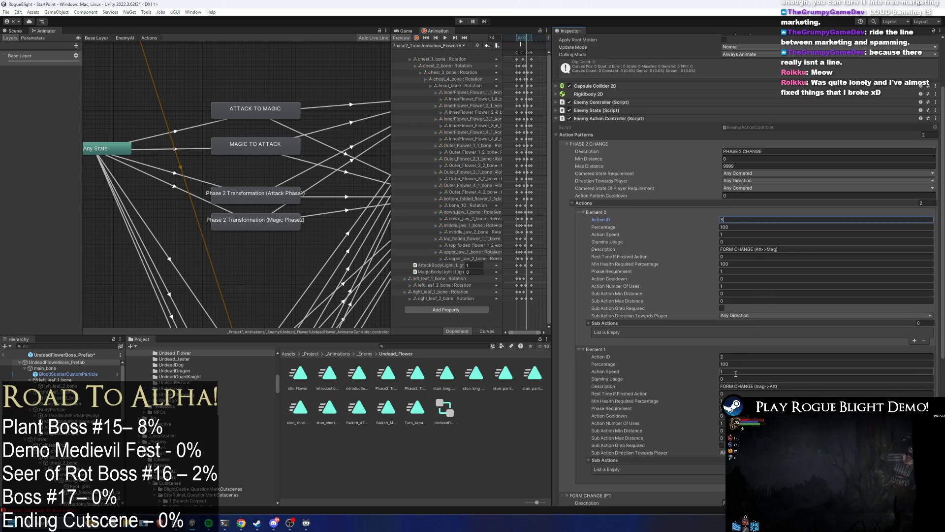
left_click(746, 357)
type("4")
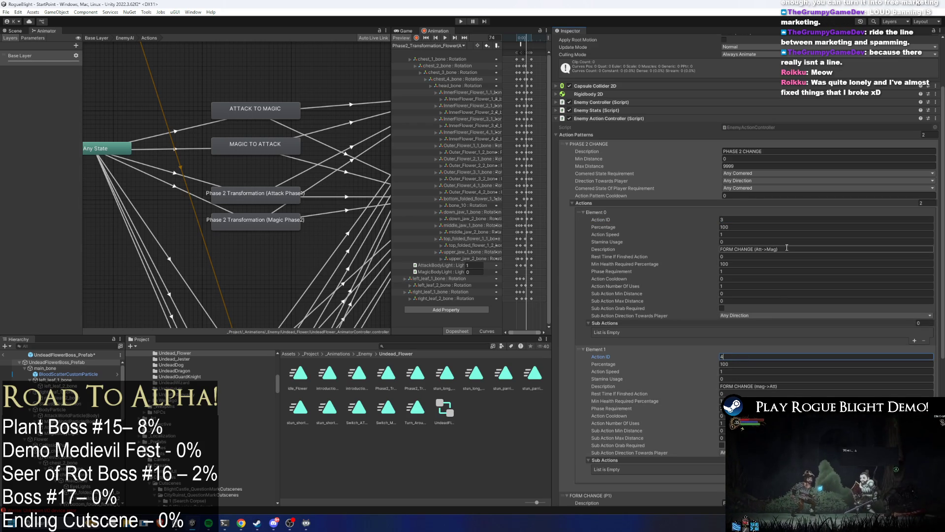
- Replace 'FORM CHANGE' with 'Phase2' in both action descriptions, then reselect UndeadFlowerBoss_Prefab
left_click_drag(754, 250, 698, 247)
type("Phase2")
left_click(750, 387)
left_click_drag(752, 386, 665, 371)
type("Phase2")
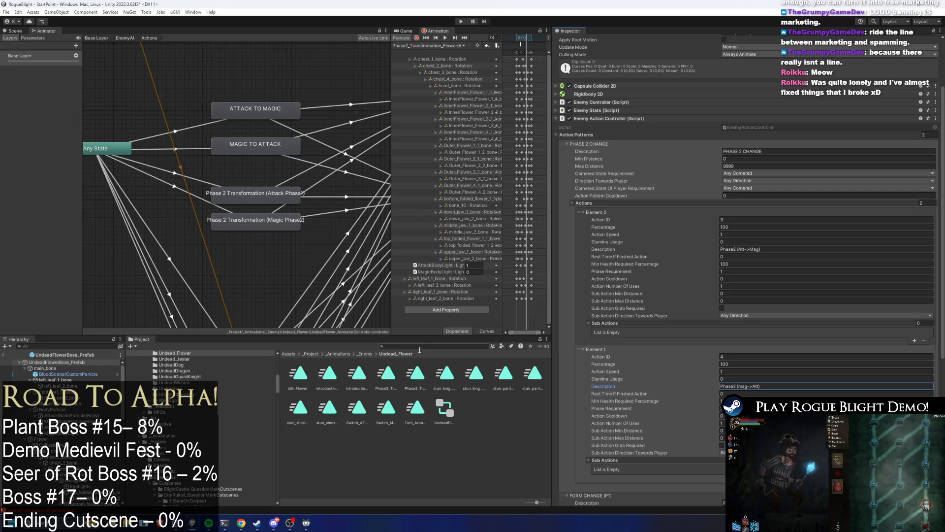
left_click(56, 362)
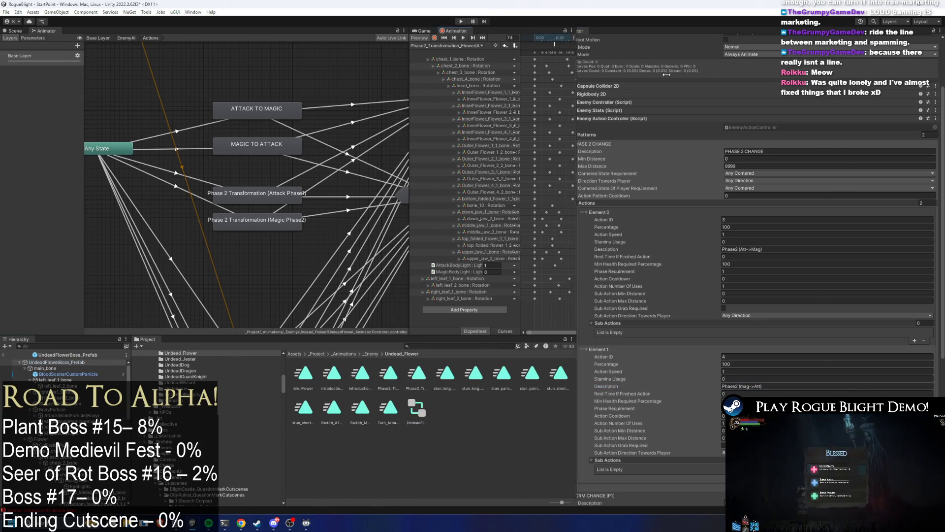
- Widen the timeline and make the AttackForm clip's start event call SetPhase
left_click_drag(519, 81, 350, 80)
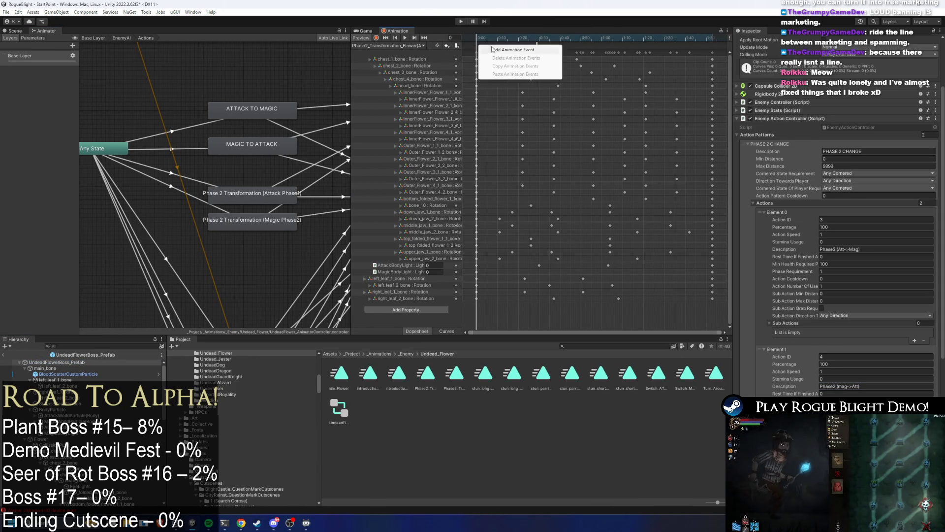
left_click(480, 46)
left_click(842, 60)
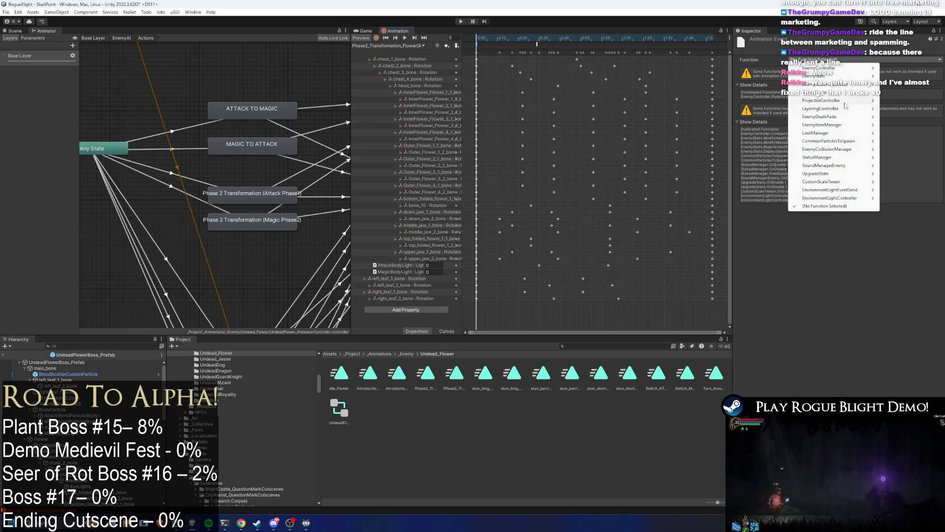
mouse_move(848, 87)
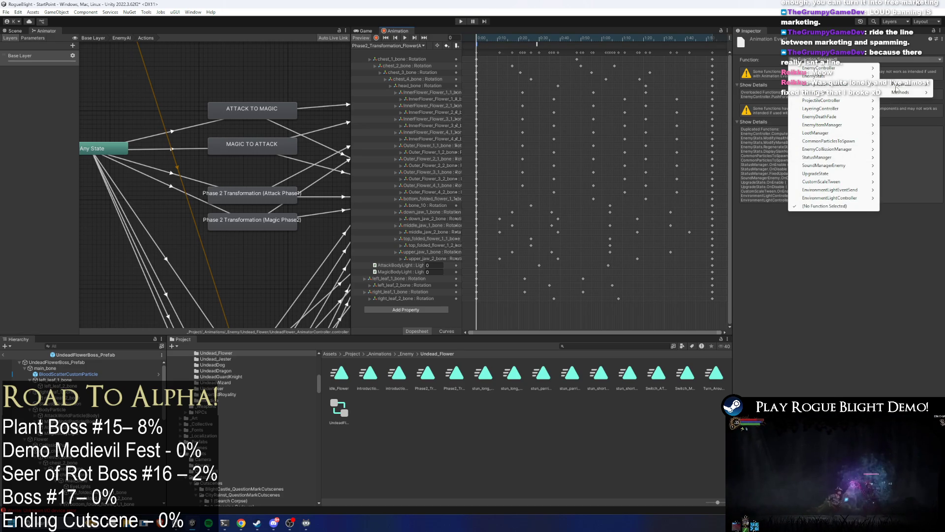
left_click(841, 85)
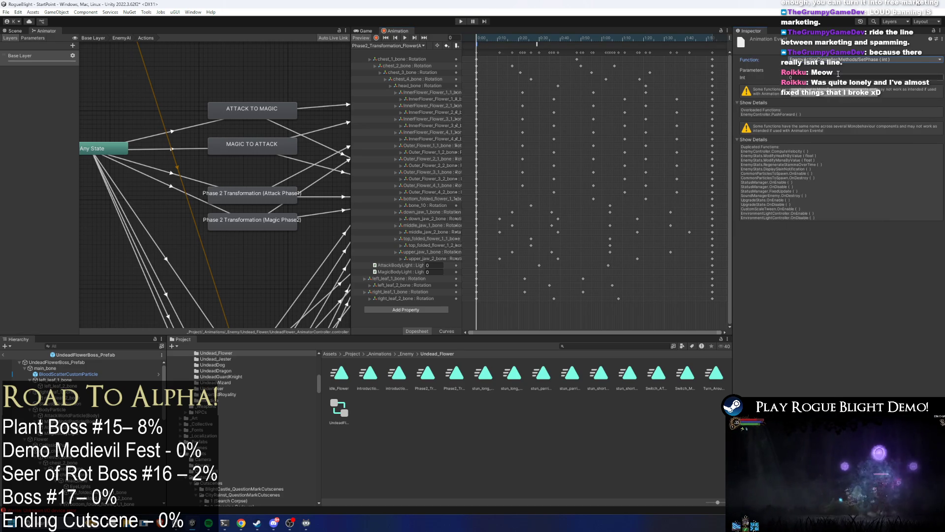
left_click(791, 78)
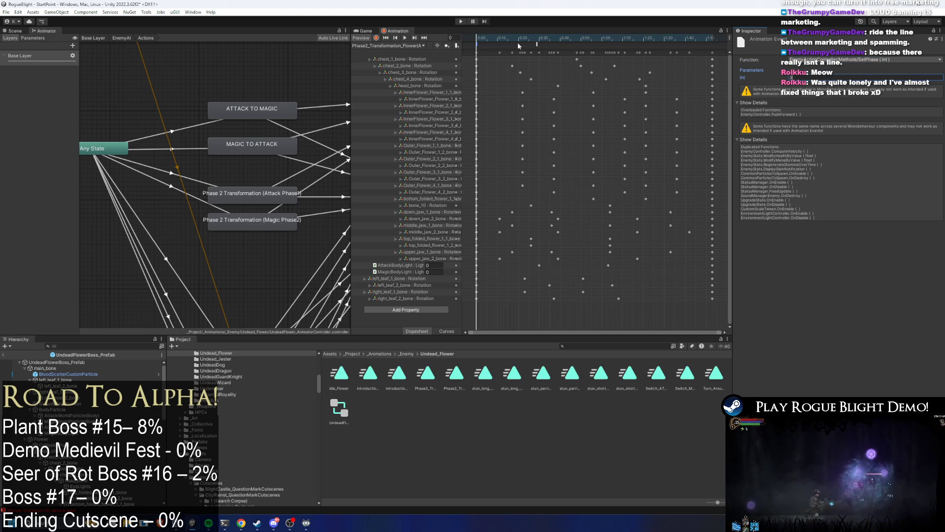
- In the MagicForm clip, set the start event's integer argument to 4
left_click(388, 46)
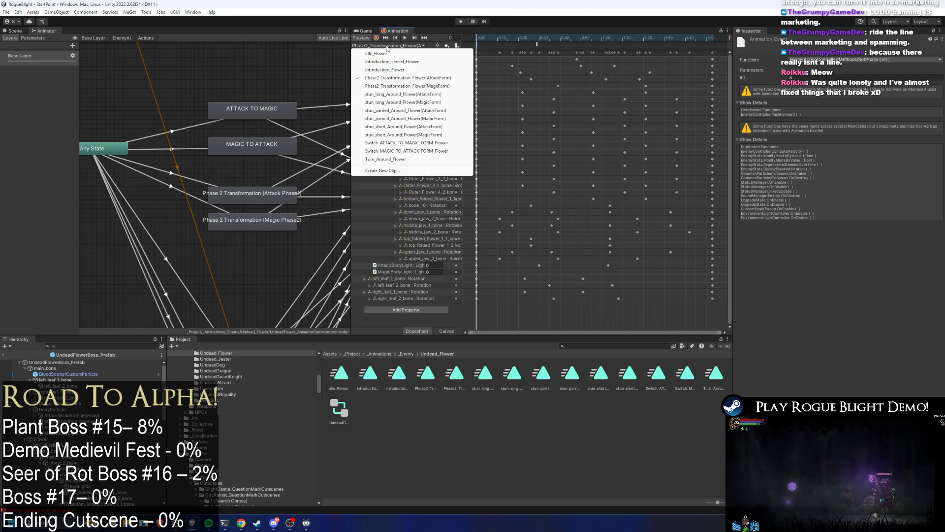
left_click(398, 86)
left_click(792, 78)
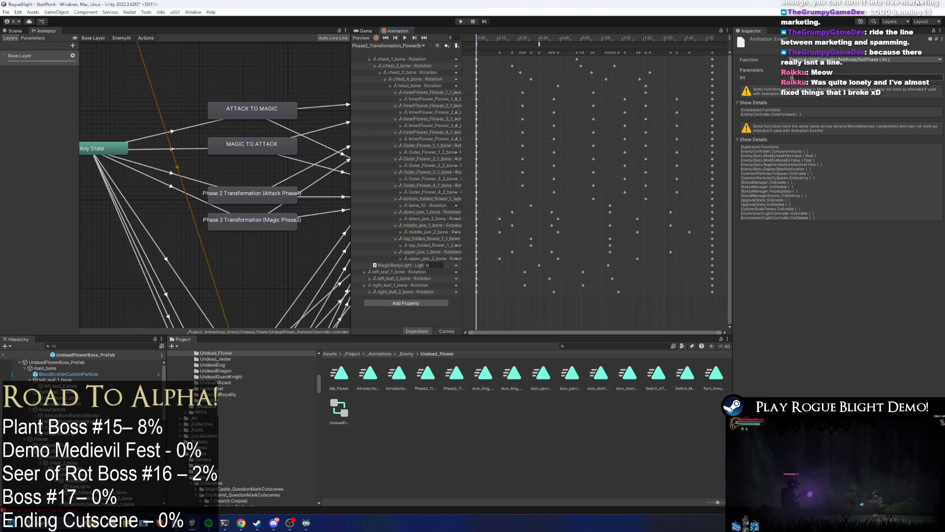
type("4")
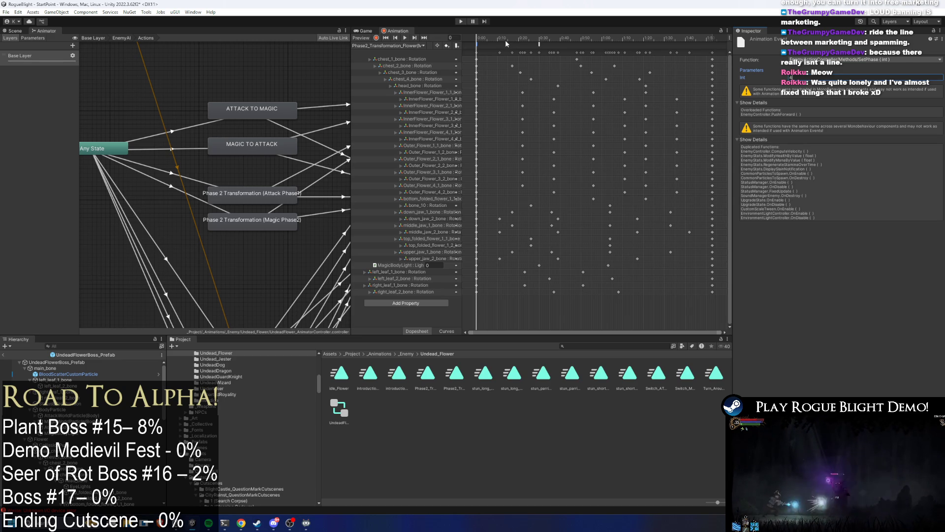
- Add a SetActionMultiplier event at frame 5 with argument 1, then reopen the AttackForm clip
left_click(488, 40)
right_click(489, 45)
left_click(507, 49)
left_click(837, 60)
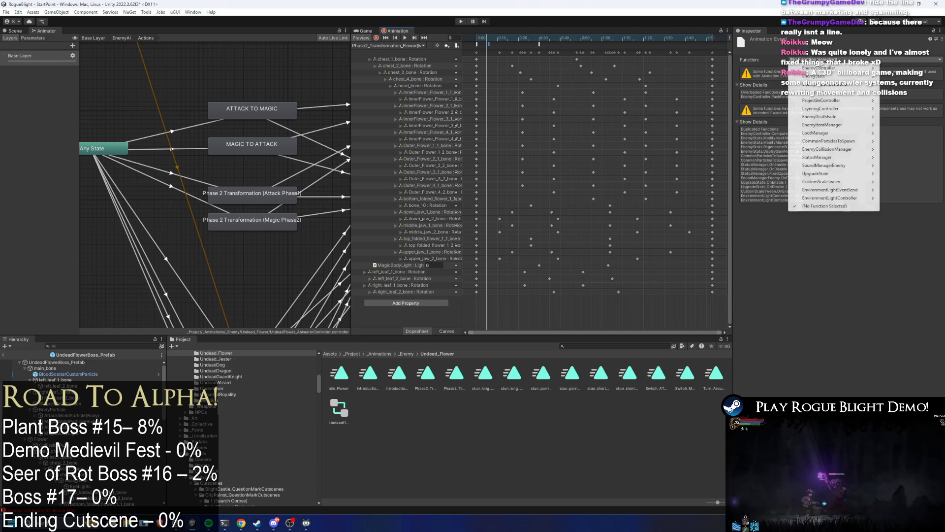
mouse_move(837, 93)
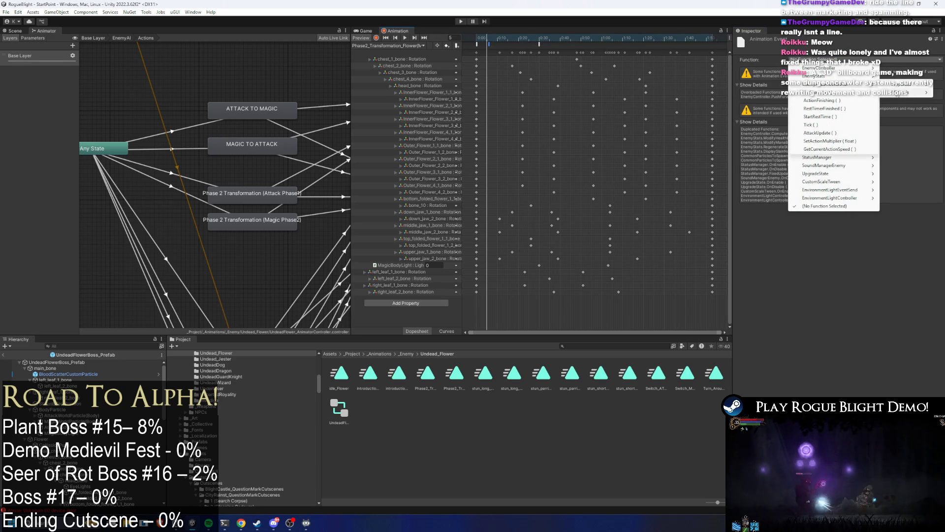
left_click(837, 141)
left_click(793, 77)
type("1.12")
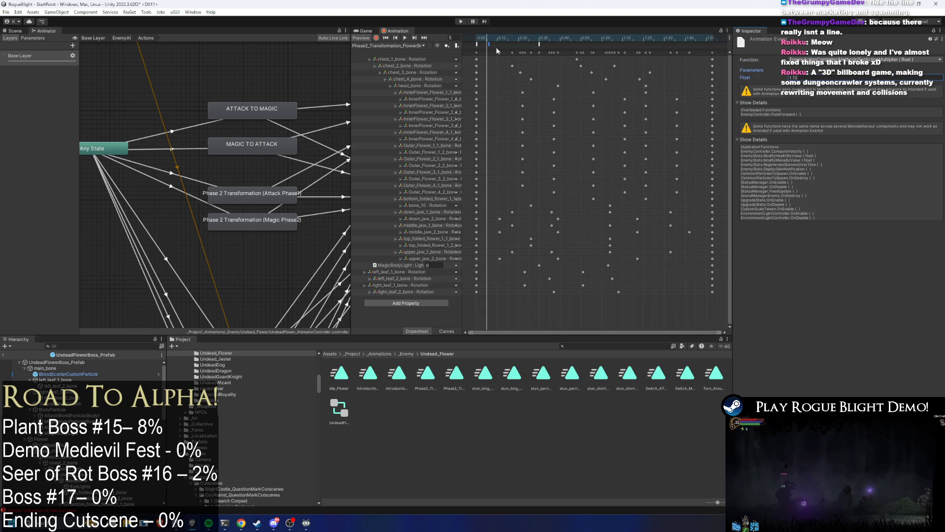
left_click(394, 45)
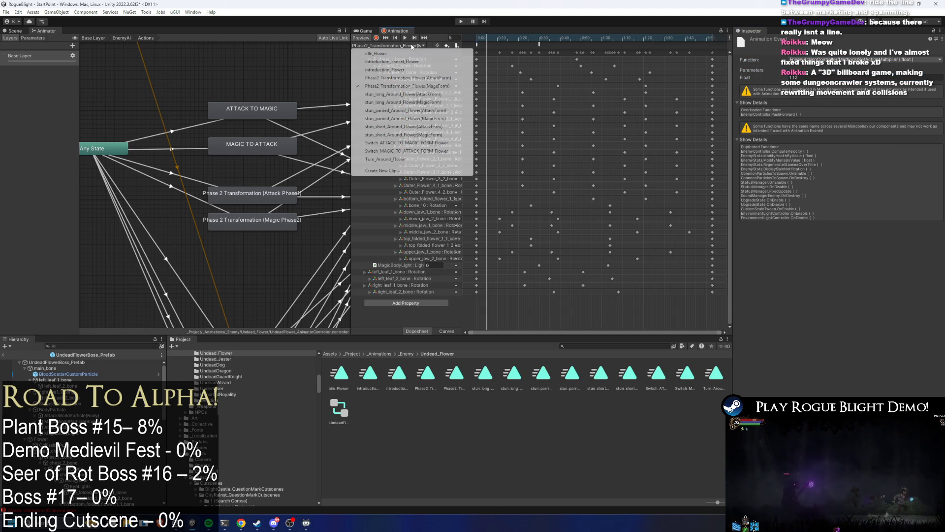
left_click(411, 78)
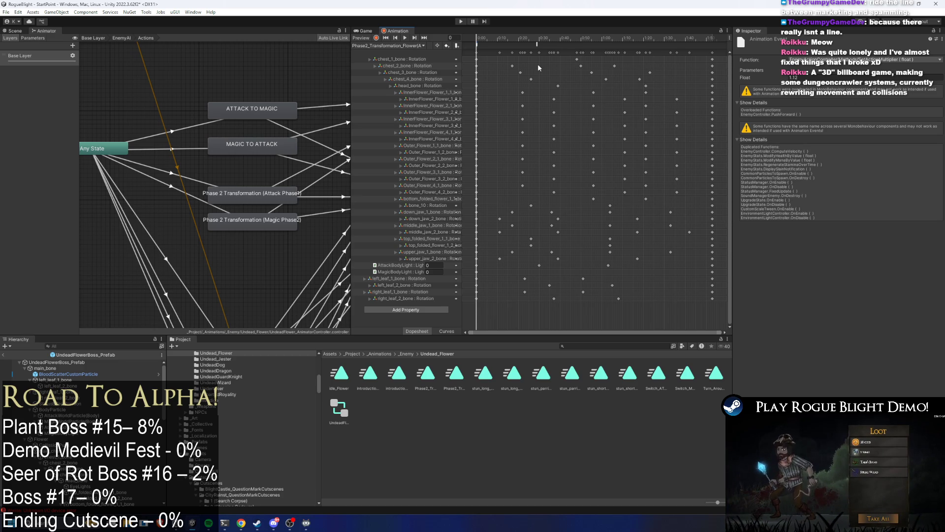
- Scrub the AttackForm clip to frames 16 and 28 and inspect its PlayPreExistingParticle event
mouse_move(499, 40)
left_mouse_down()
mouse_move(553, 41)
mouse_move(526, 45)
left_mouse_up()
left_click(535, 43)
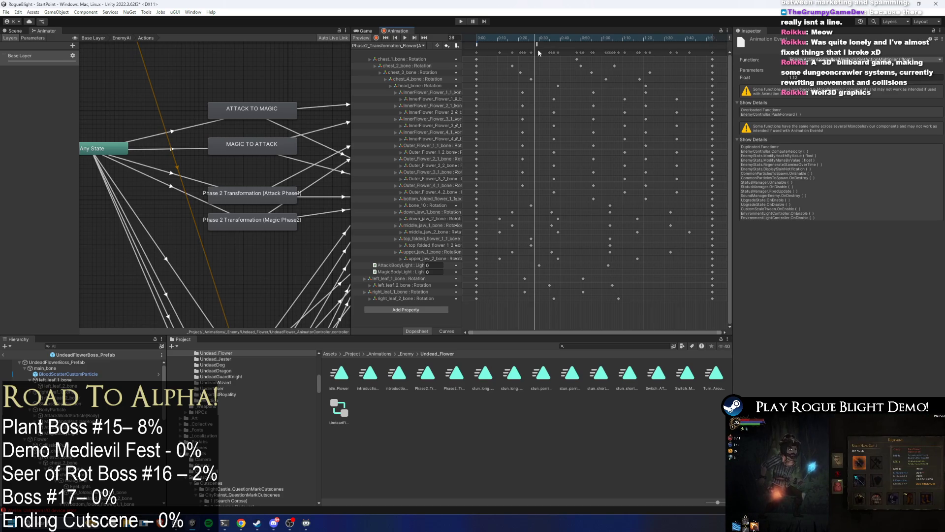
left_click(539, 43)
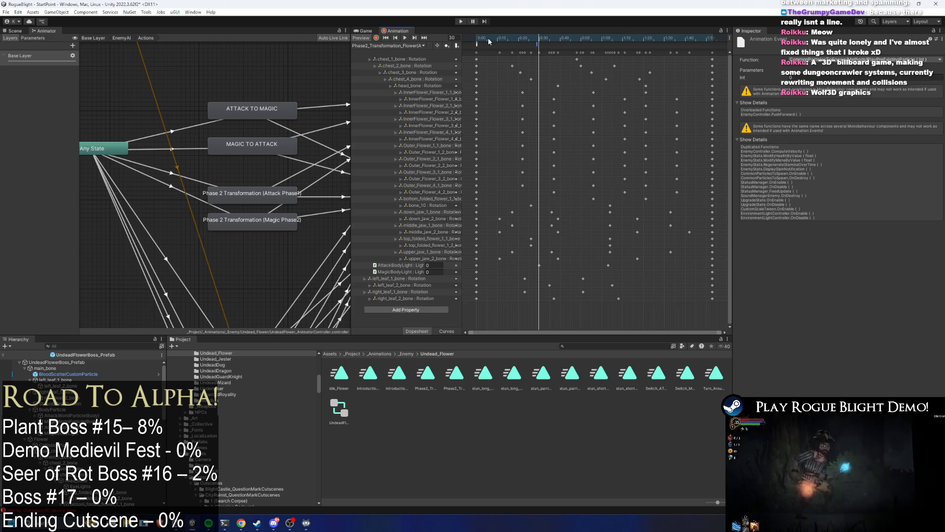
- Switch to the MagicForm clip, inspect its start event and the Any State transition
left_click(403, 45)
left_click(404, 86)
left_click(477, 45)
left_click(168, 186)
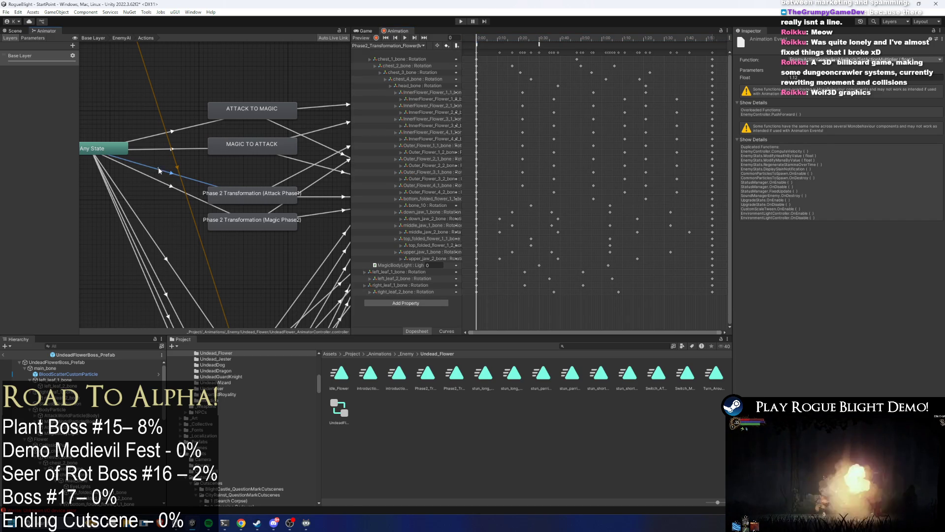
- Select the Phase 2 Transformation (Attack Phase1) state and preview the boss pose at frame 47
left_click(172, 184)
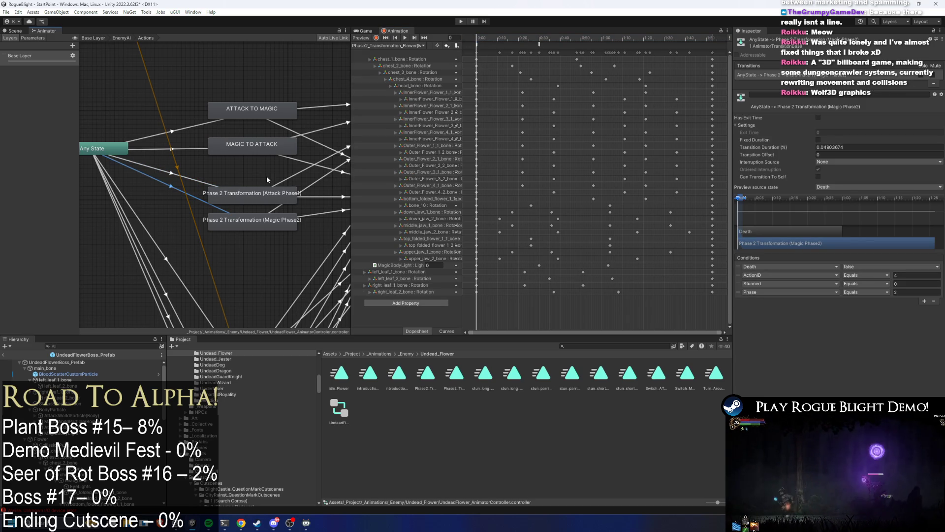
left_click(270, 191)
left_click(256, 224)
left_click(275, 197)
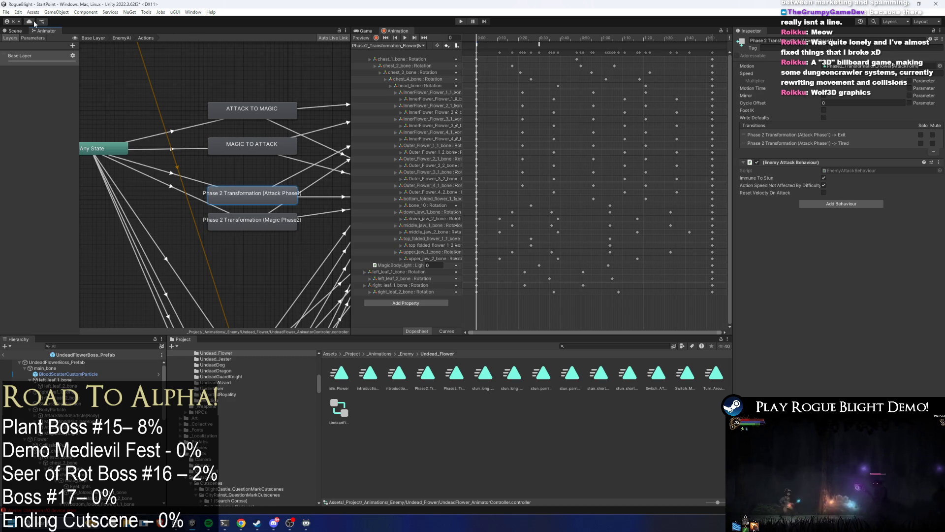
left_click(16, 31)
mouse_move(485, 45)
left_mouse_down()
mouse_move(580, 45)
mouse_move(689, 65)
mouse_move(546, 56)
mouse_move(634, 56)
mouse_move(543, 57)
mouse_move(663, 69)
mouse_move(441, 64)
left_mouse_up()
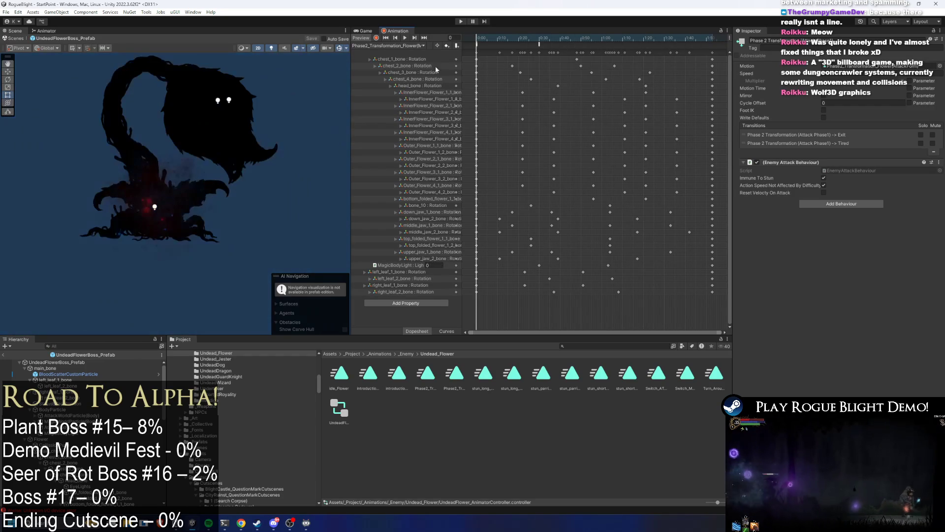
- Set Element 0's Min Health Required to 60 on UndeadFlowerBoss_Prefab and enter Play mode
left_click(59, 362)
scroll(791, 262, "down", 2)
scroll(791, 262, "down", 2)
left_click(824, 264)
type("60")
key("Return")
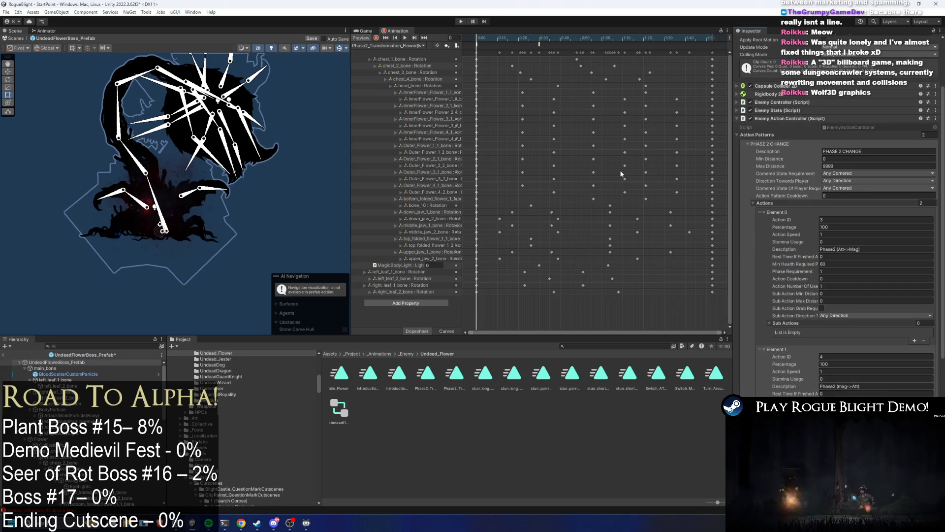
left_click(462, 22)
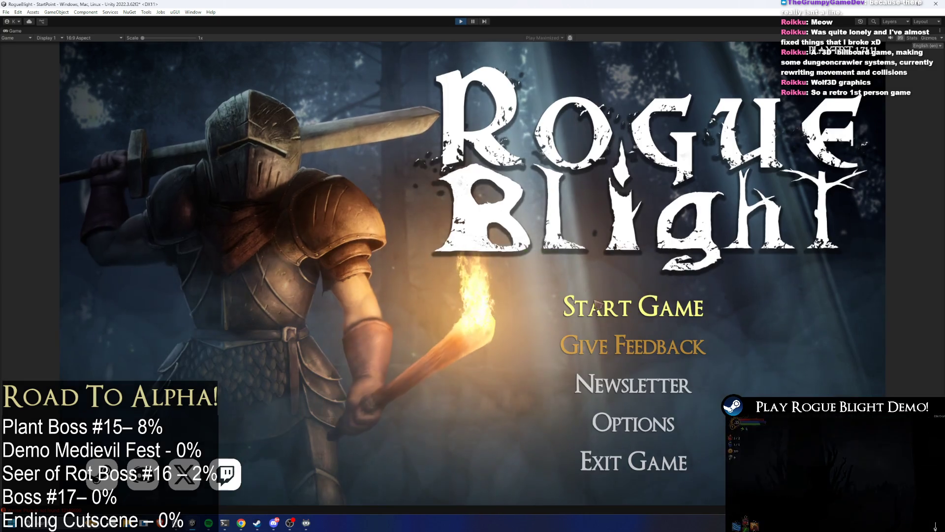
- Start a game from save slot 1 and move in to attack the boss
left_click(639, 248)
left_click(640, 263)
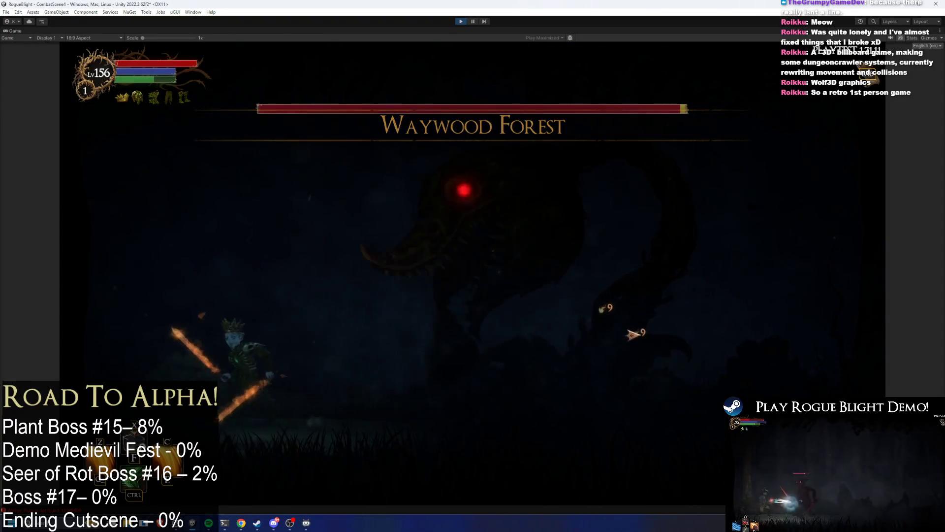
key("Right")
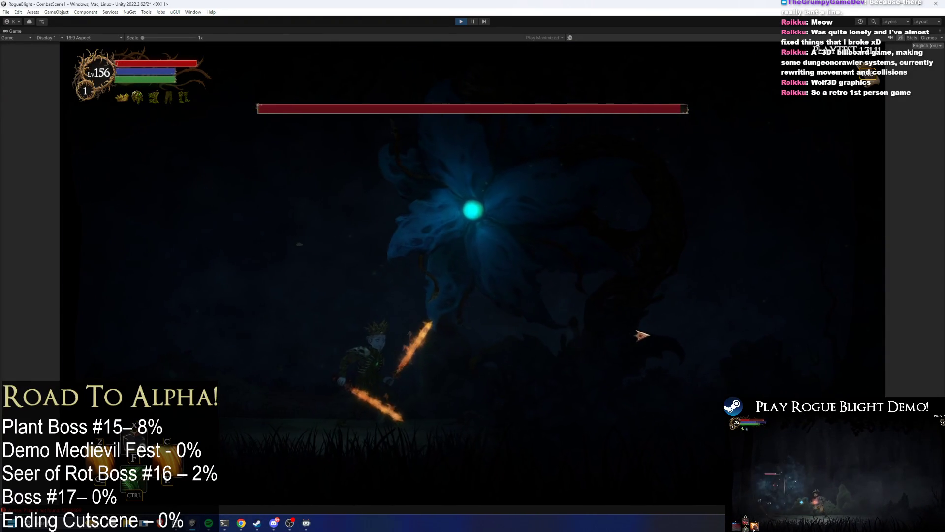
key("z")
key("x")
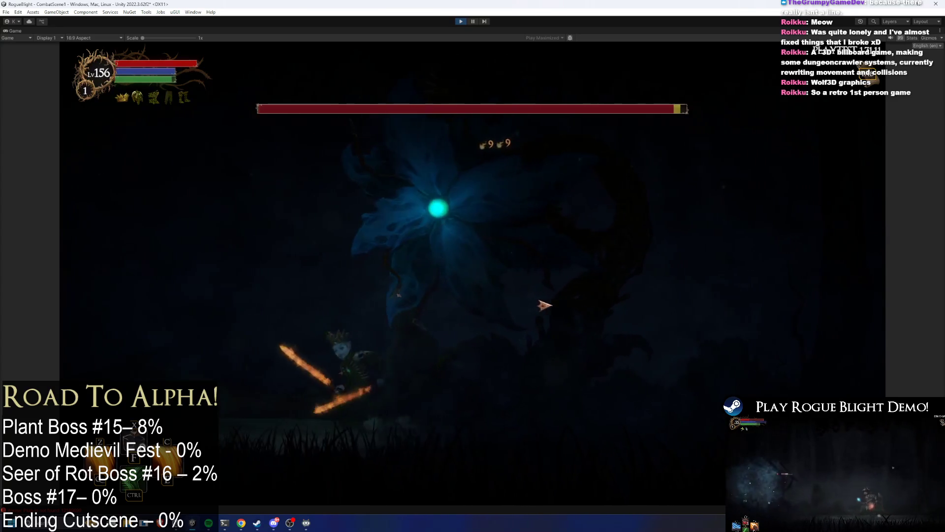
key("Left")
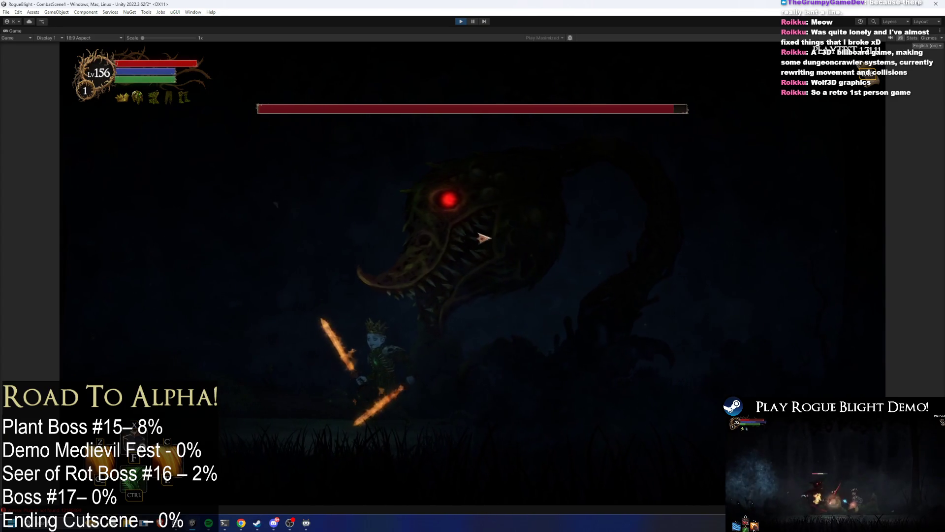
key("Right")
key("Right")
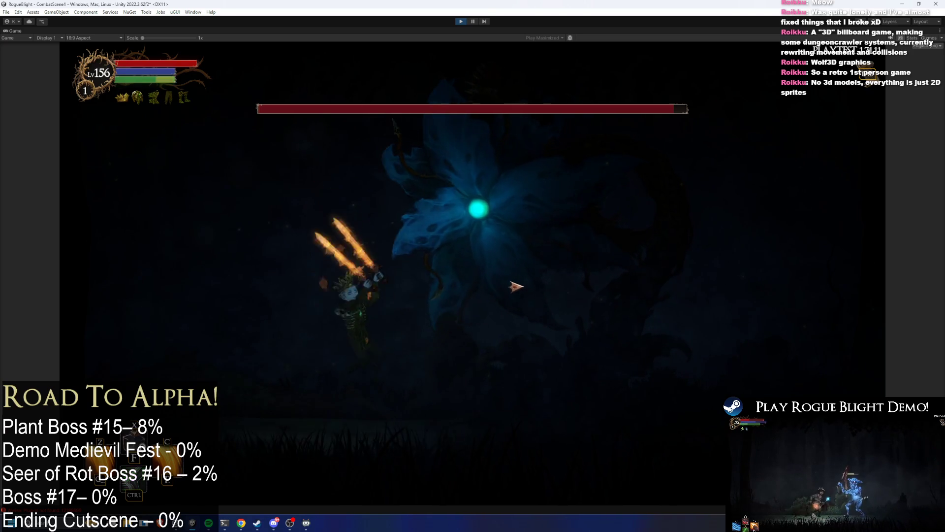
key("x")
key("x")
- Keep repositioning and fighting the boss, then exit Play mode with Ctrl+P
key("Left")
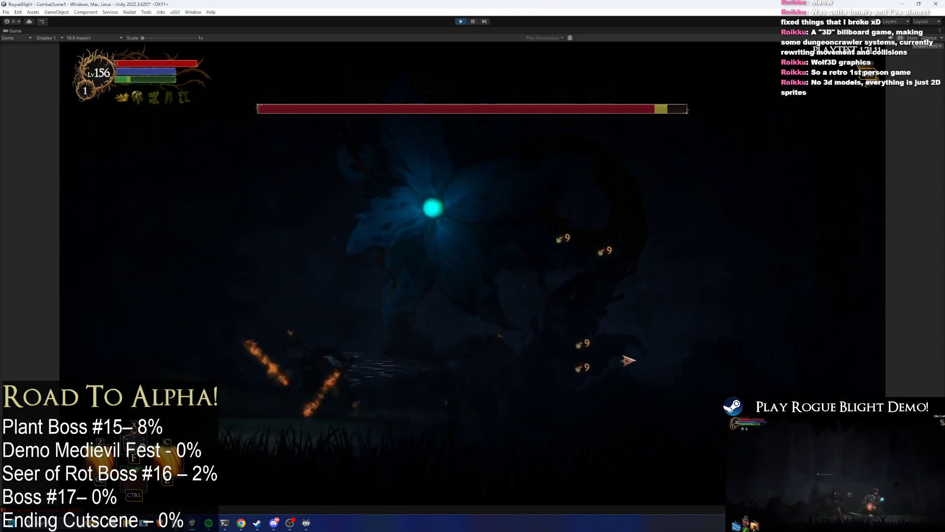
key("Right")
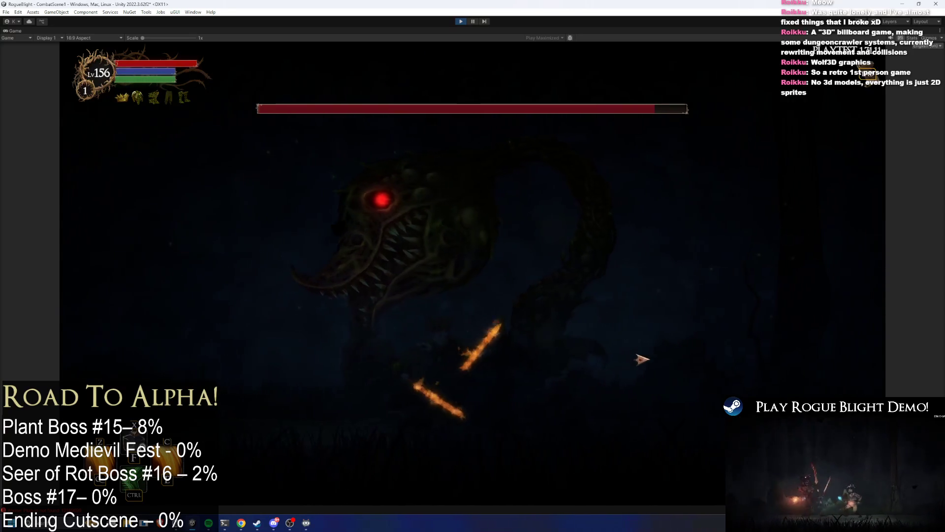
key("Left")
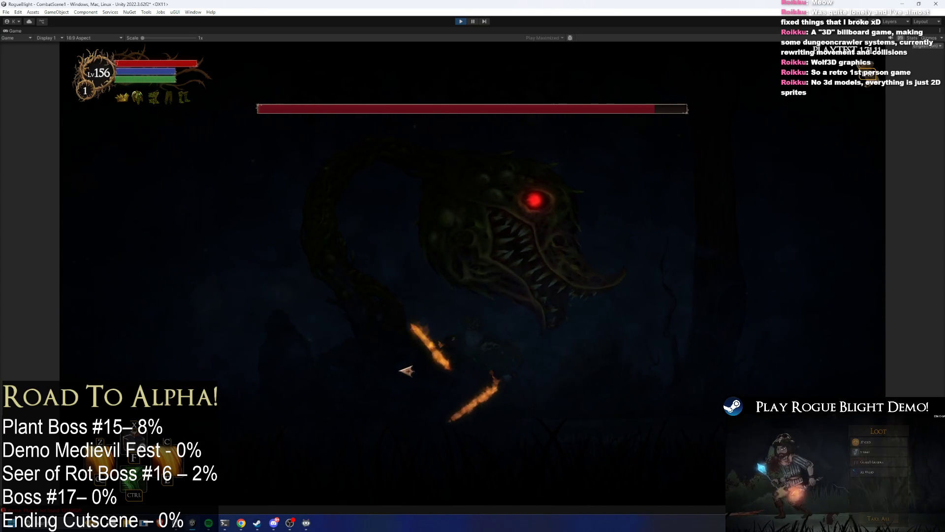
key("Left")
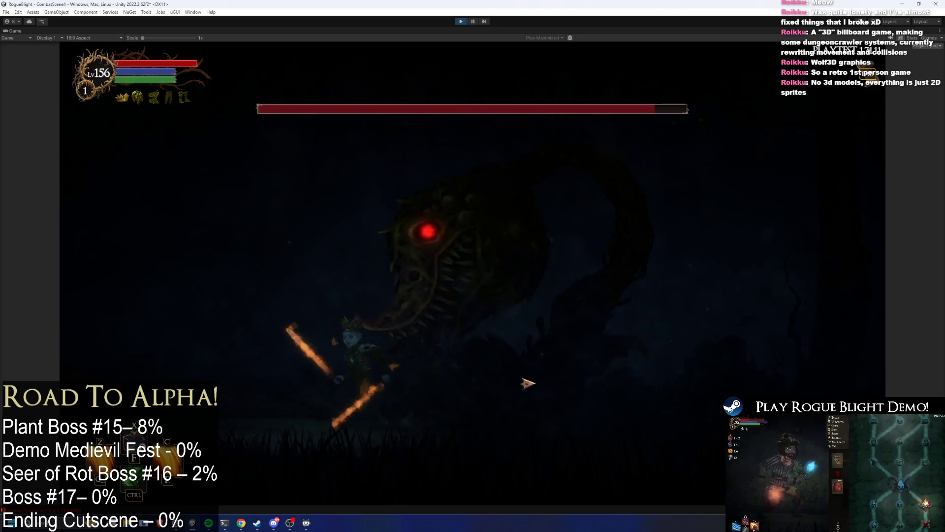
key("Right")
key("Left")
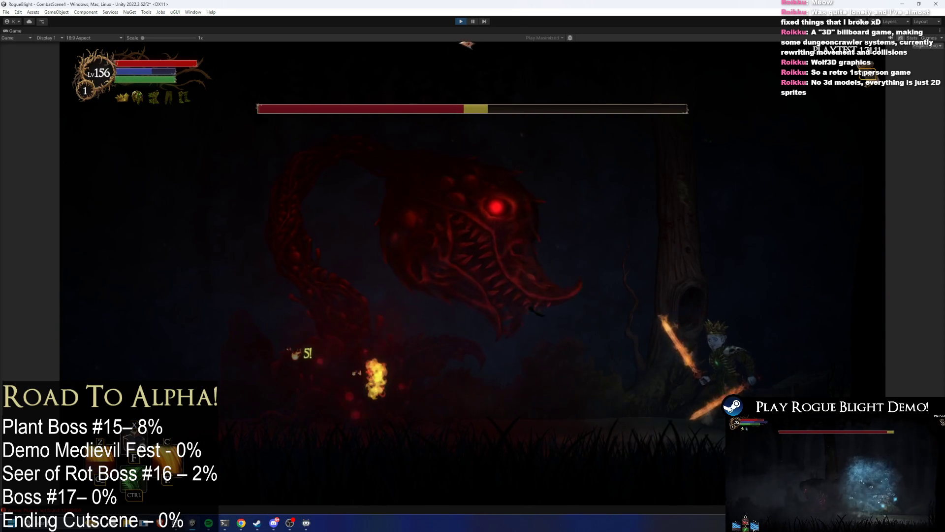
key("ctrl+p")
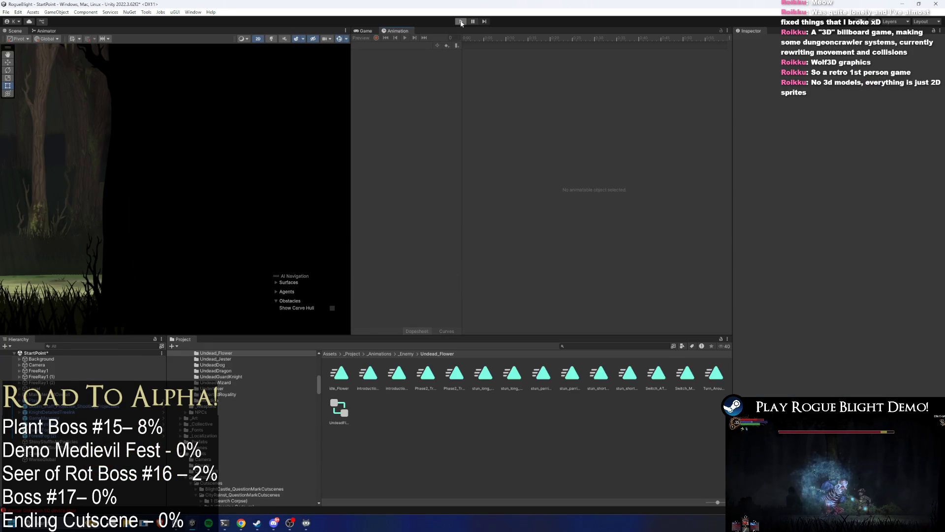
- Enter Play mode, start a game from save slot 1, and begin attacking the boss
left_click(460, 21)
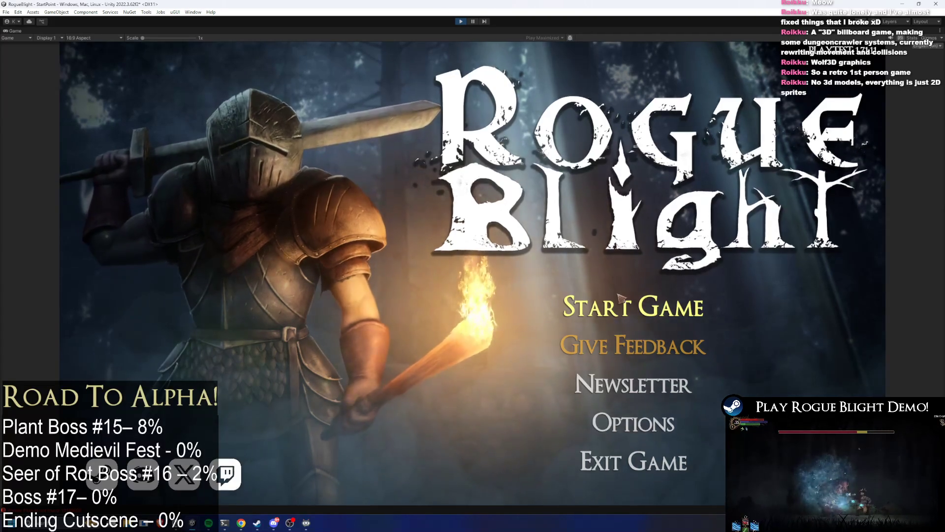
left_click(619, 296)
left_click(634, 264)
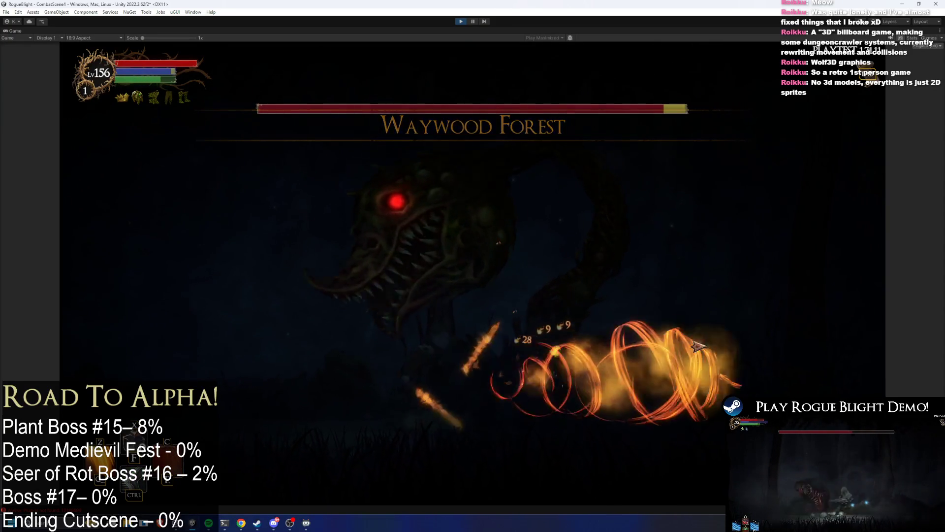
left_click(623, 342)
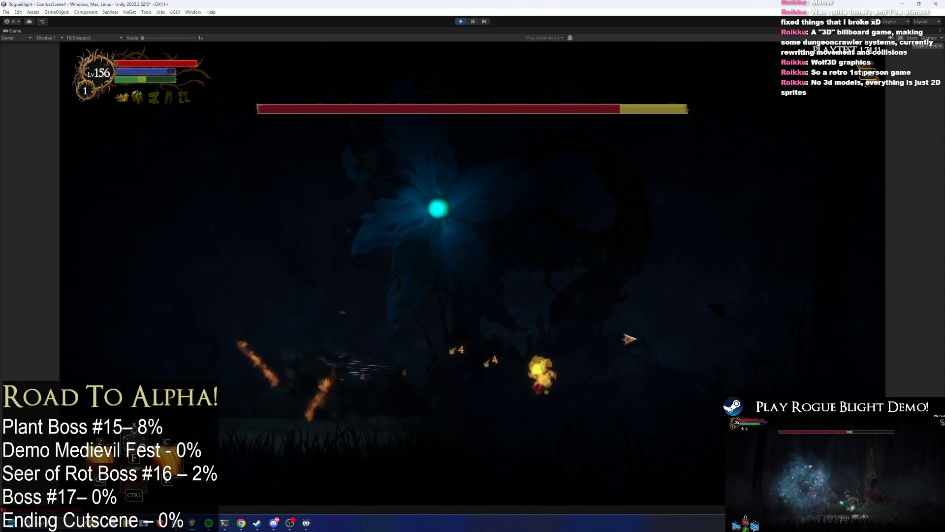
left_click(640, 335)
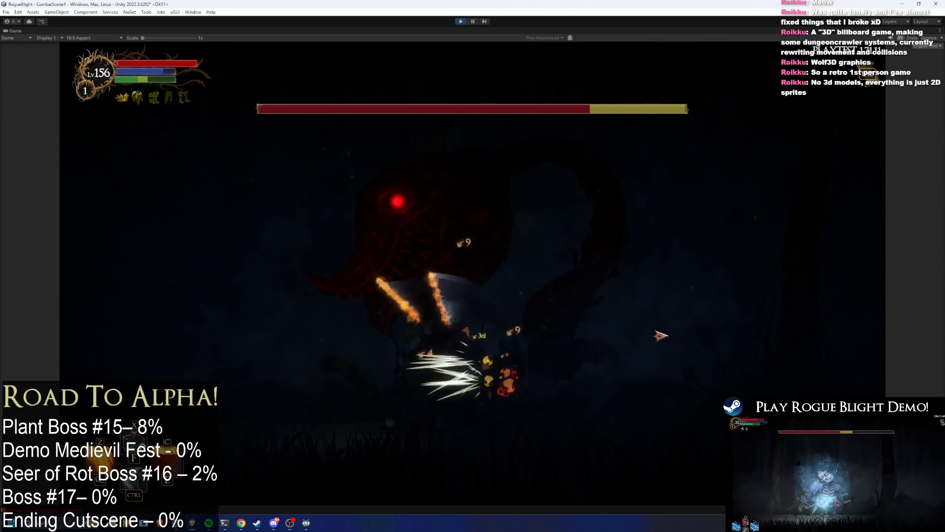
left_click(667, 333)
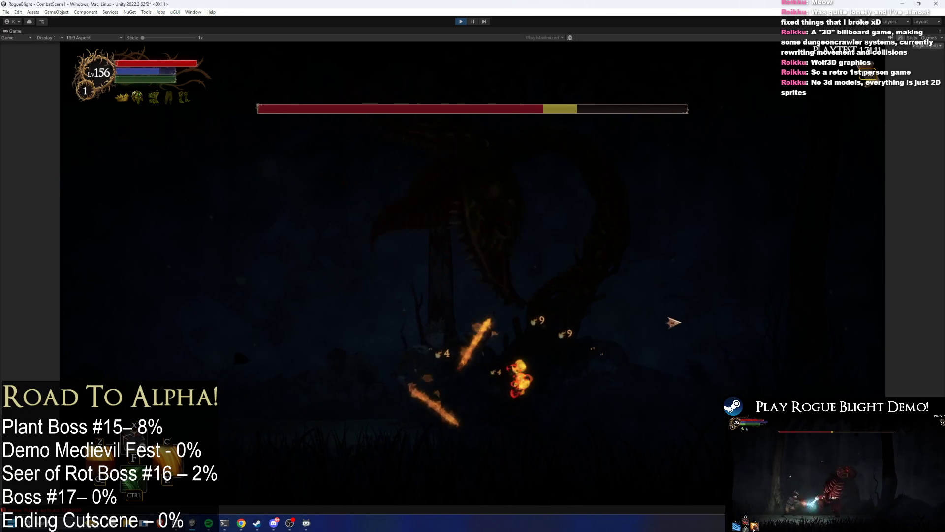
- Keep attacking with fire and dashes, then pause the game with Ctrl+Shift+P
left_click(664, 309)
left_click(675, 310)
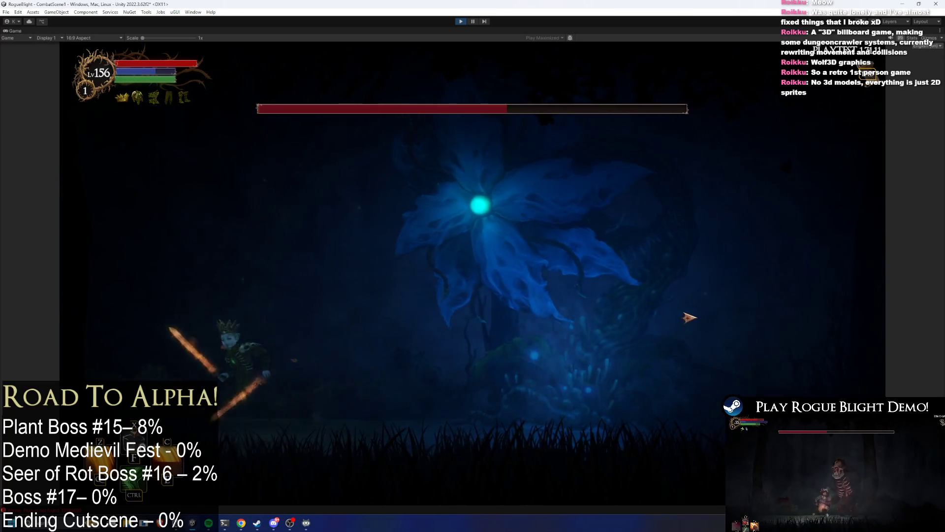
left_click(692, 317)
left_click(724, 316)
key("a")
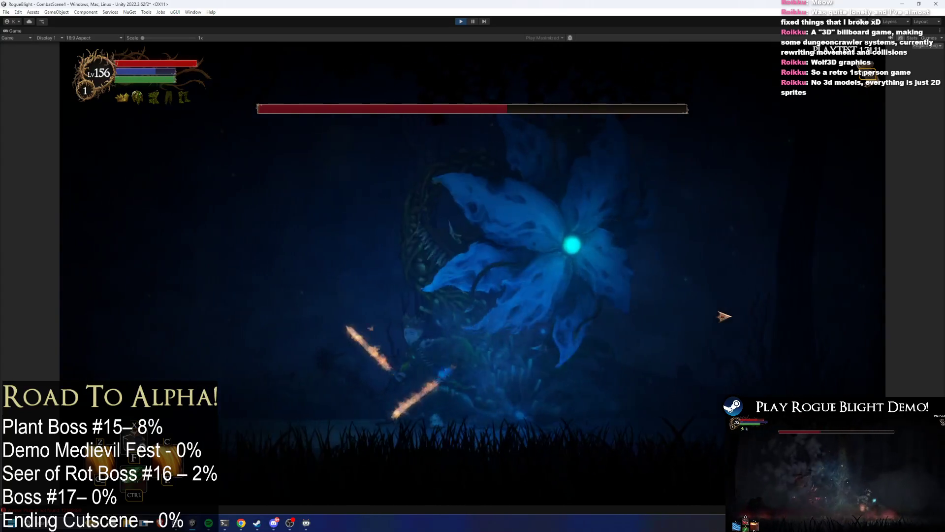
key("d")
key("ctrl+shift+p")
type("body light")
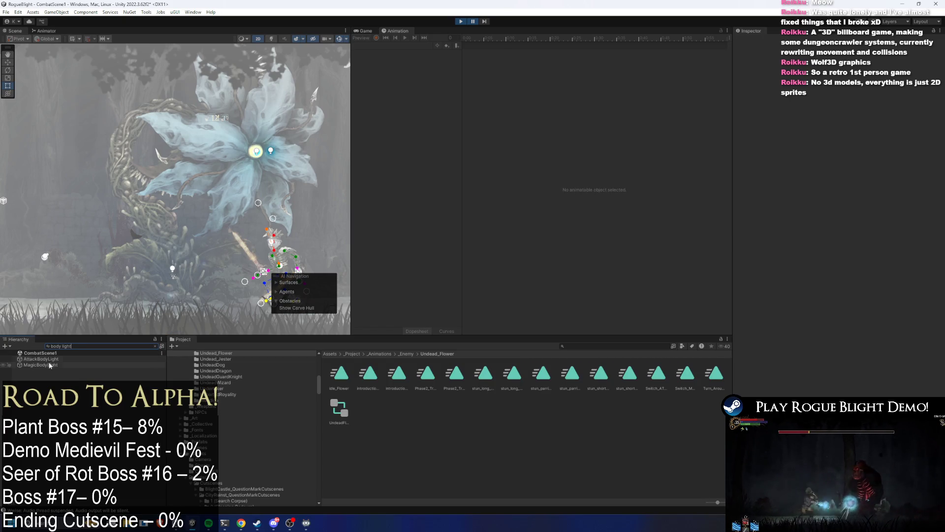
- On MagicBodyLight, turn off normal mapping and shrink the outer radius to 1.97
left_click(41, 365)
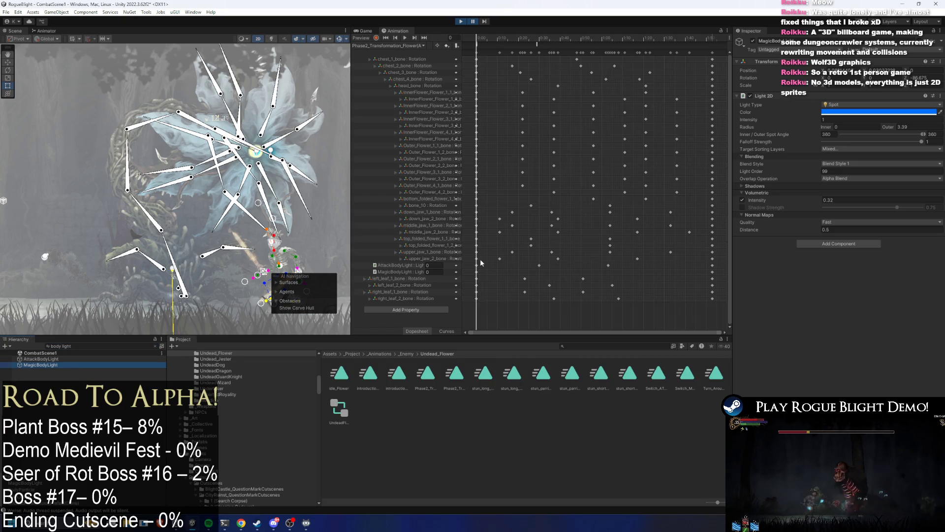
left_click(826, 222)
left_click(834, 228)
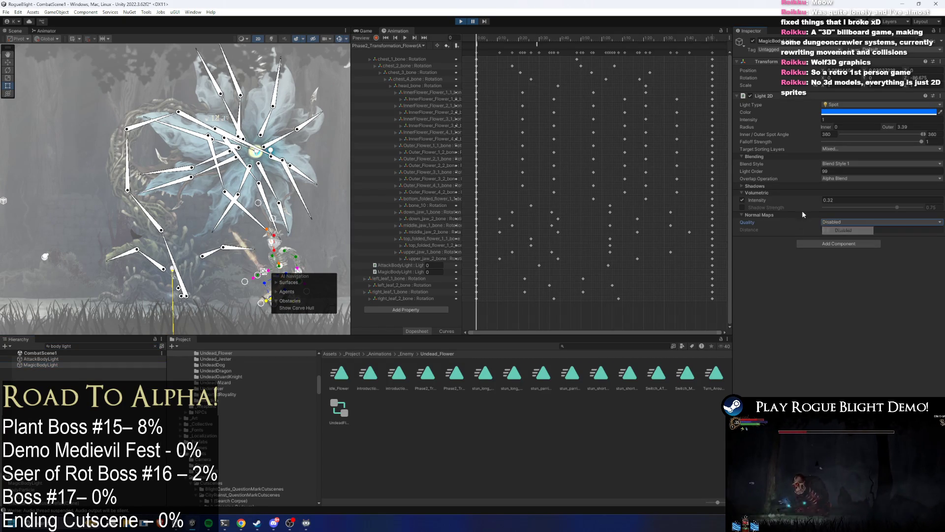
left_click(471, 23)
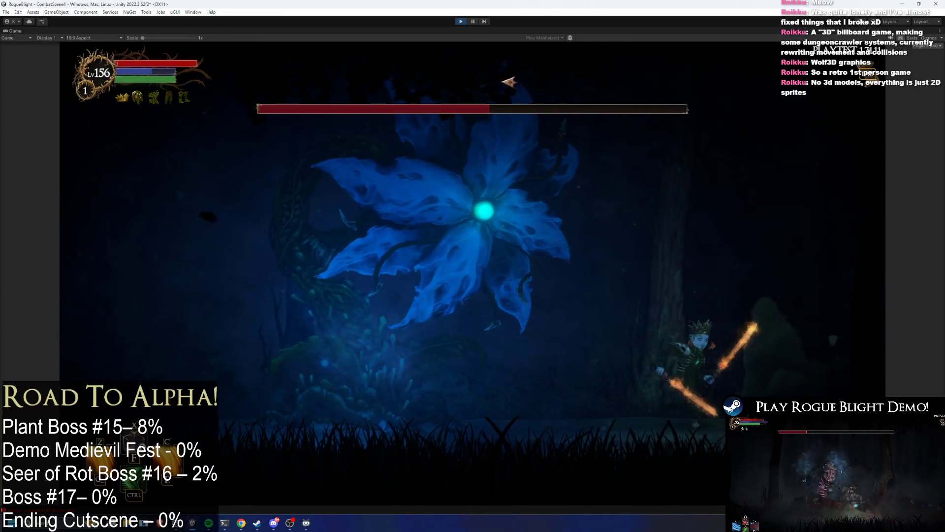
left_click(480, 22)
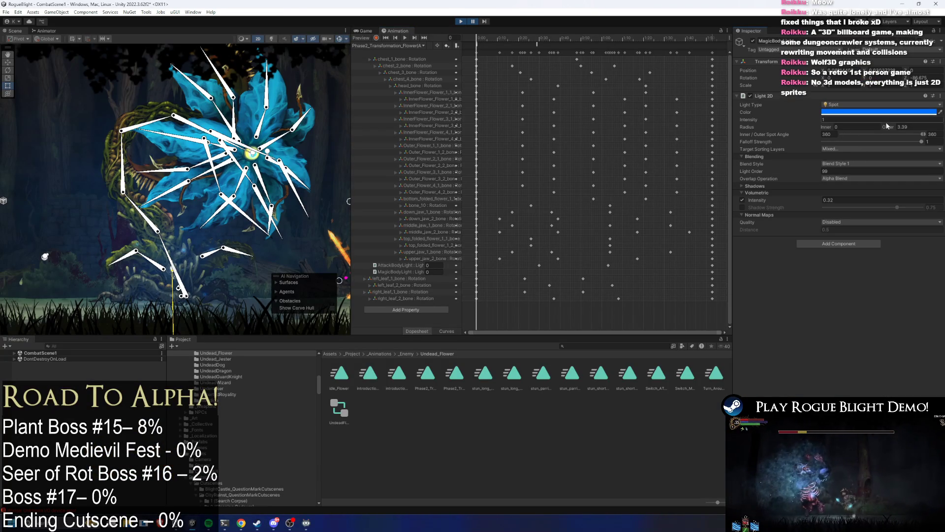
left_click(366, 31)
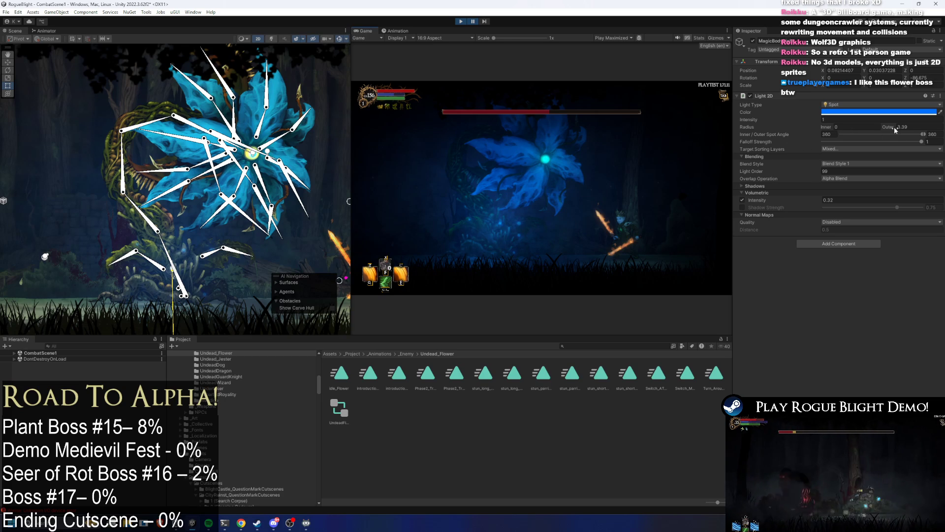
left_click_drag(885, 127, 873, 128)
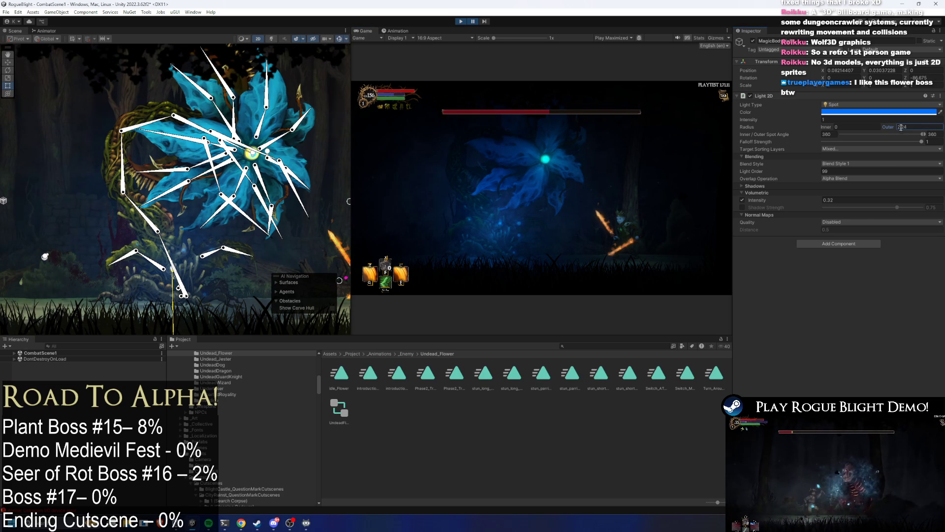
left_click(473, 21)
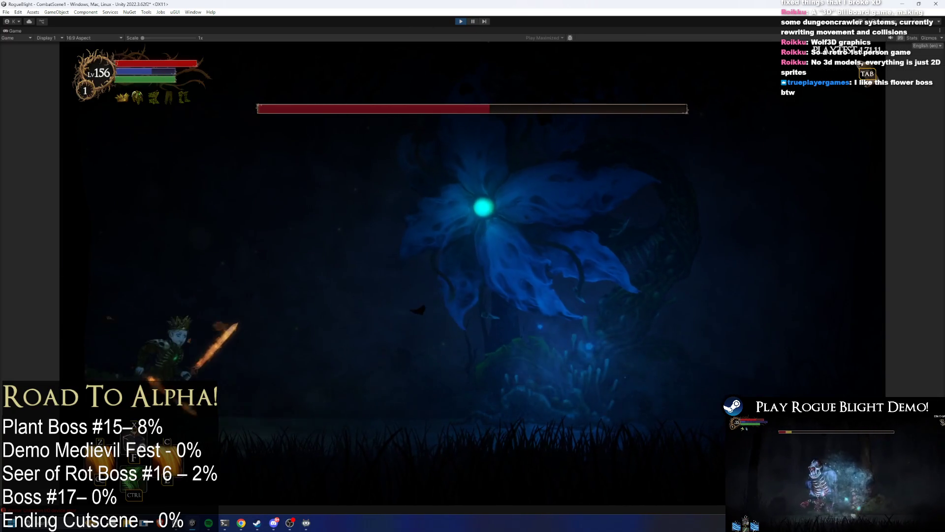
- Raise the volumetric glow intensity to 0.74, then lower it to about 0.44, checking in play
left_click(474, 22)
mouse_move(812, 201)
left_mouse_down()
mouse_move(847, 199)
mouse_move(799, 188)
left_mouse_up()
left_click(472, 21)
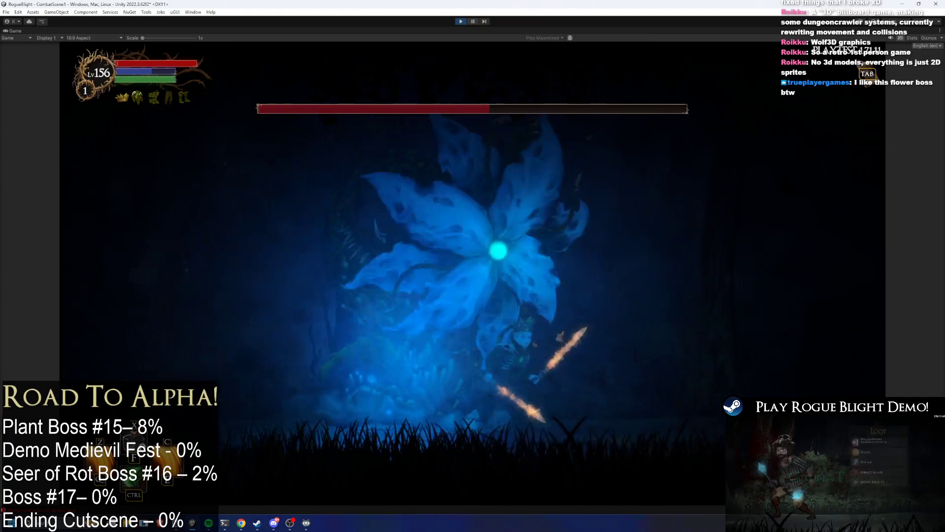
left_click(473, 22)
left_click_drag(814, 202, 806, 200)
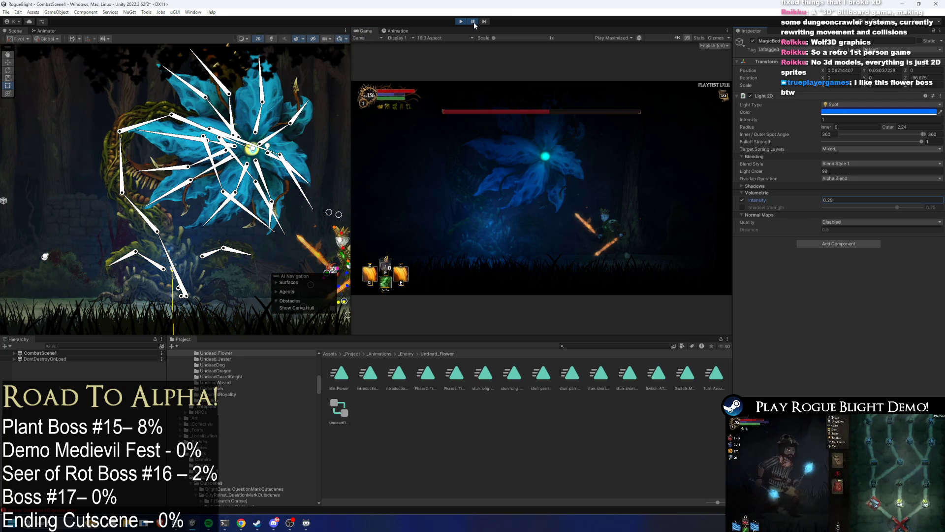
left_click(473, 22)
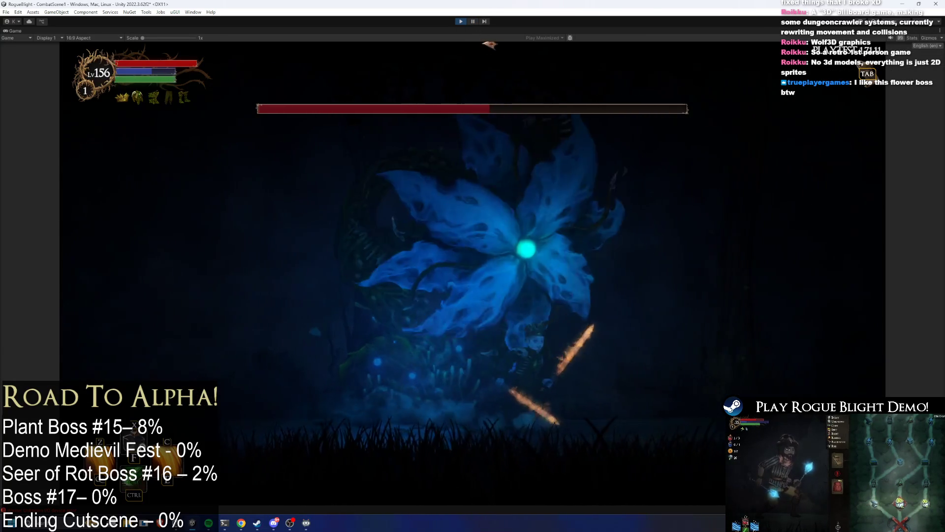
- Copy the tuned Light 2D component values and stop Play mode
left_click(473, 21)
right_click(778, 96)
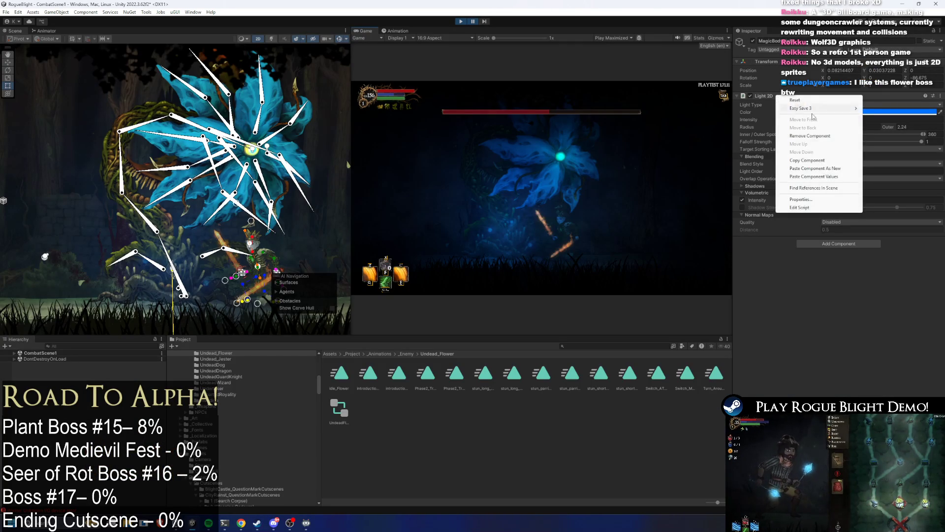
left_click(827, 160)
left_click(460, 22)
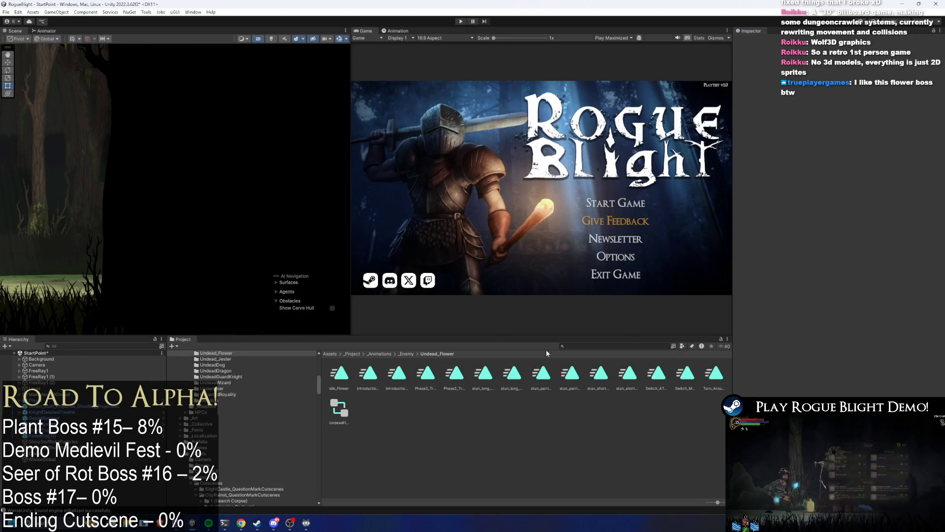
- Find the flower boss prefab in the Project, open it, and select its MagicBody light
left_click(570, 346)
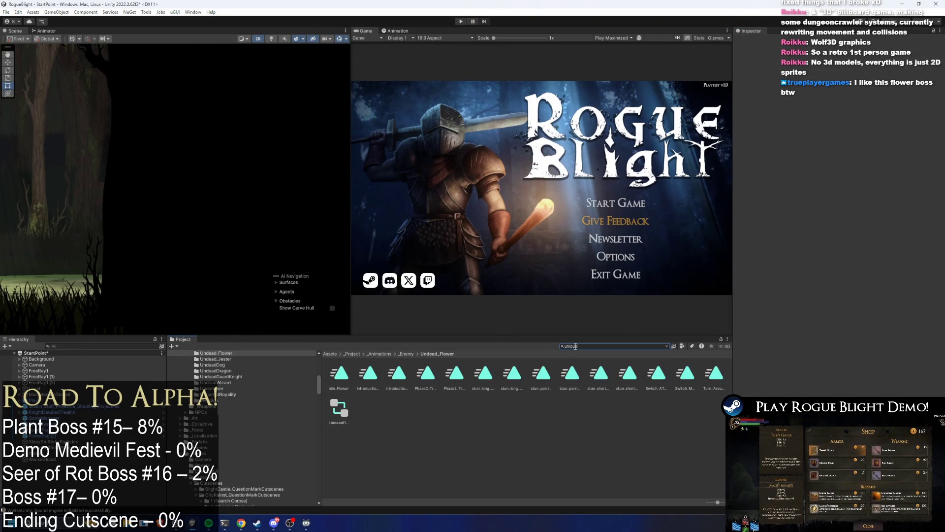
key("BackSpace")
key("BackSpace")
key("BackSpace")
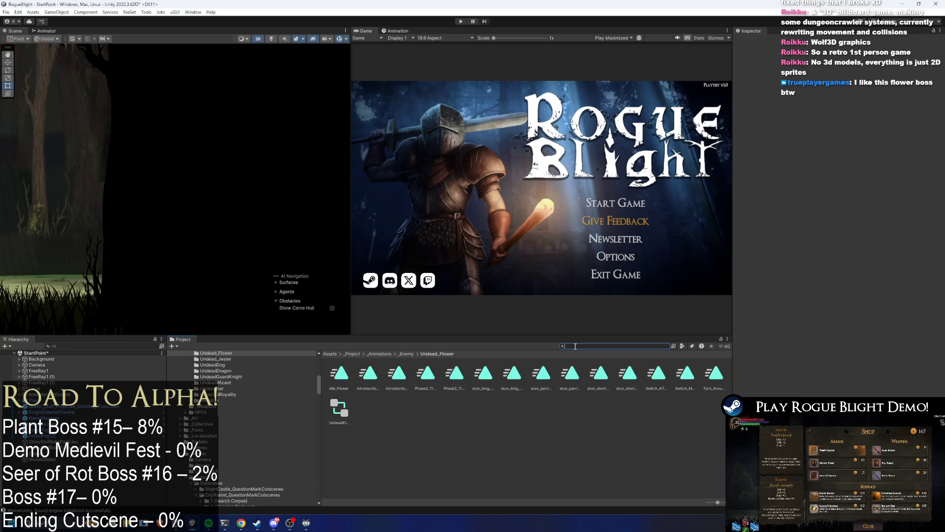
type("undead floiw")
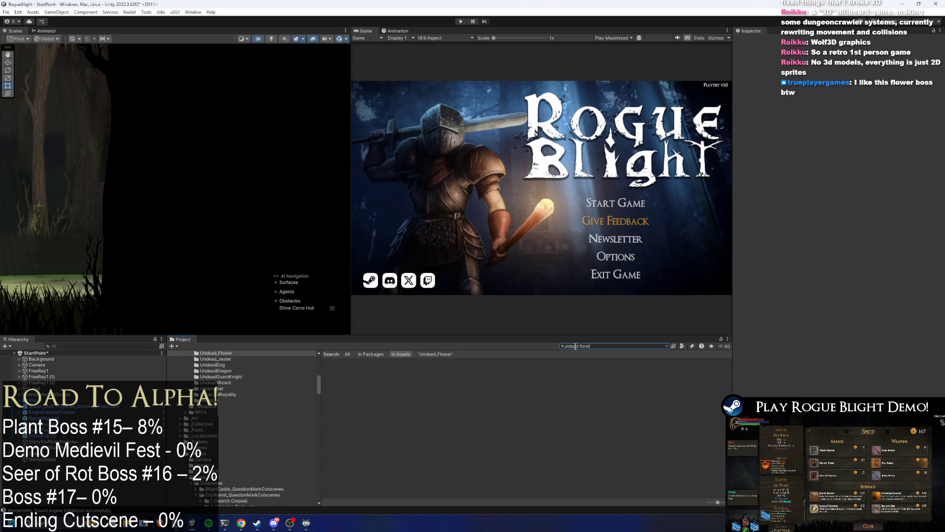
key("BackSpace")
key("BackSpace")
key("BackSpace")
type("wer p")
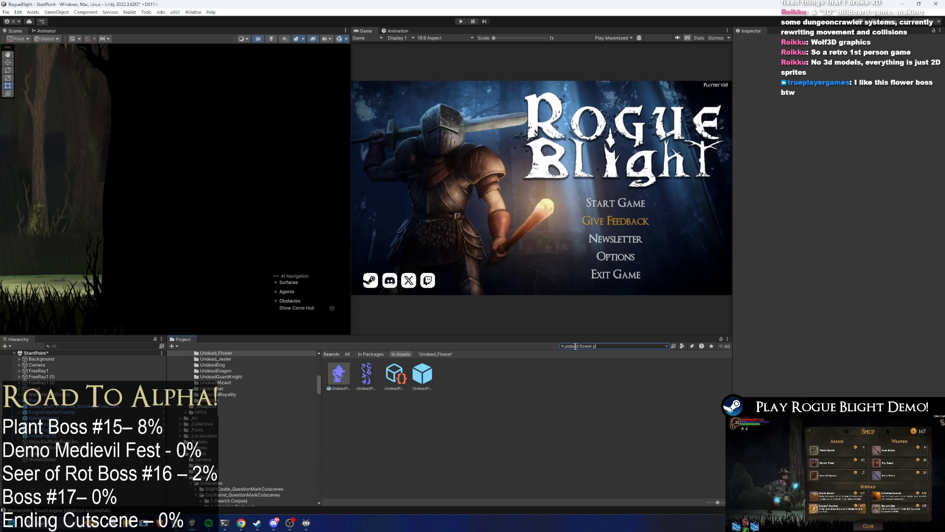
type("re")
double_click(344, 386)
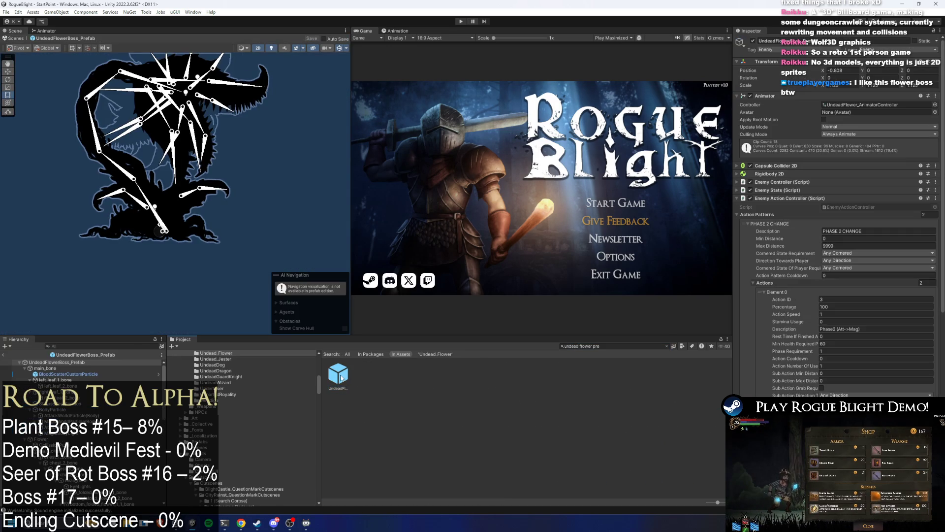
left_click(155, 207)
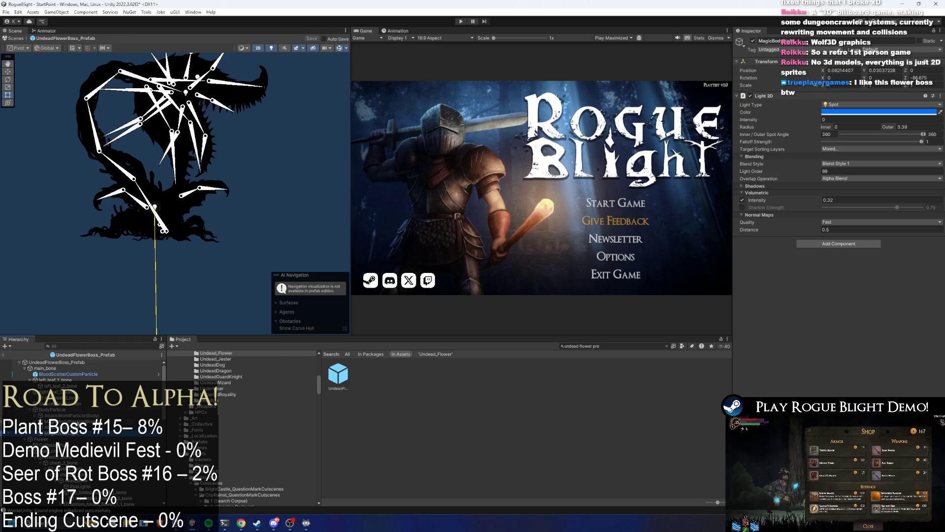
- Paste the copied Light 2D values onto MagicBody, set intensity 0, save, and enter Play mode
left_click(45, 30)
left_click(14, 31)
right_click(789, 95)
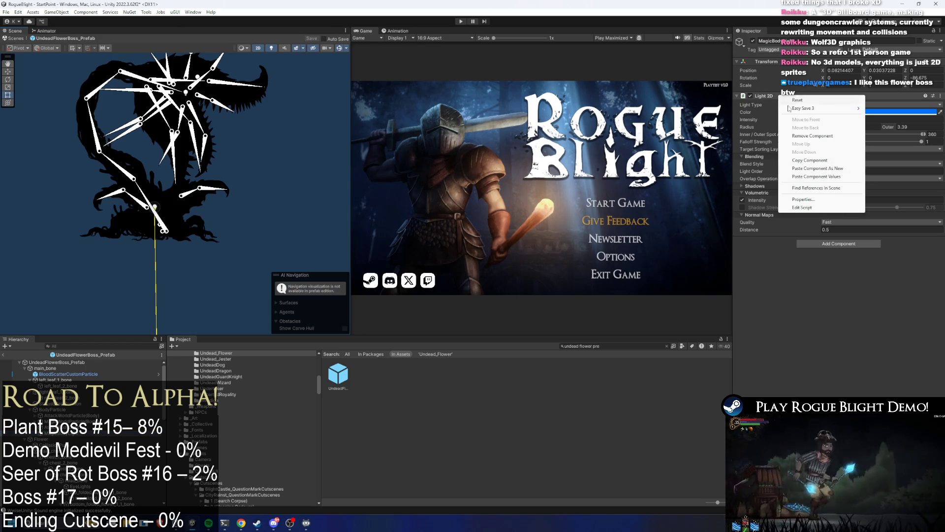
left_click(822, 178)
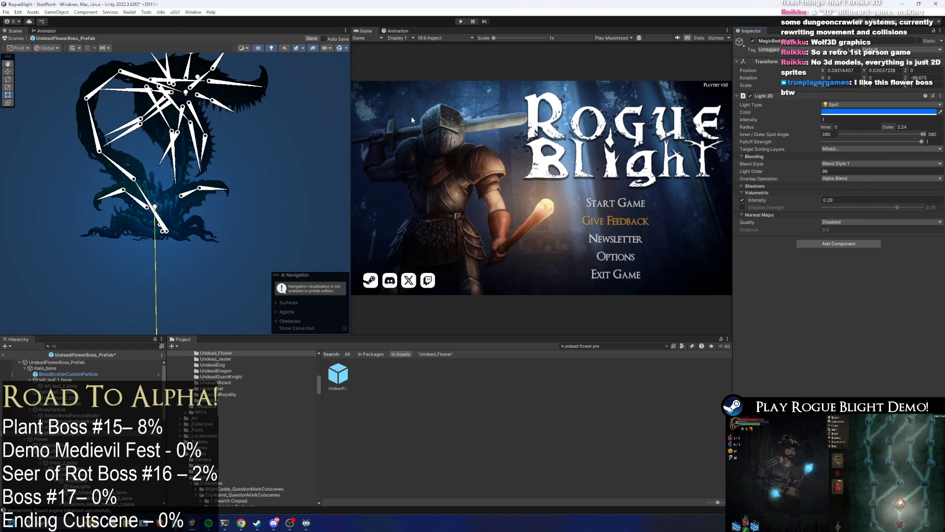
key("ctrl+z")
right_click(774, 97)
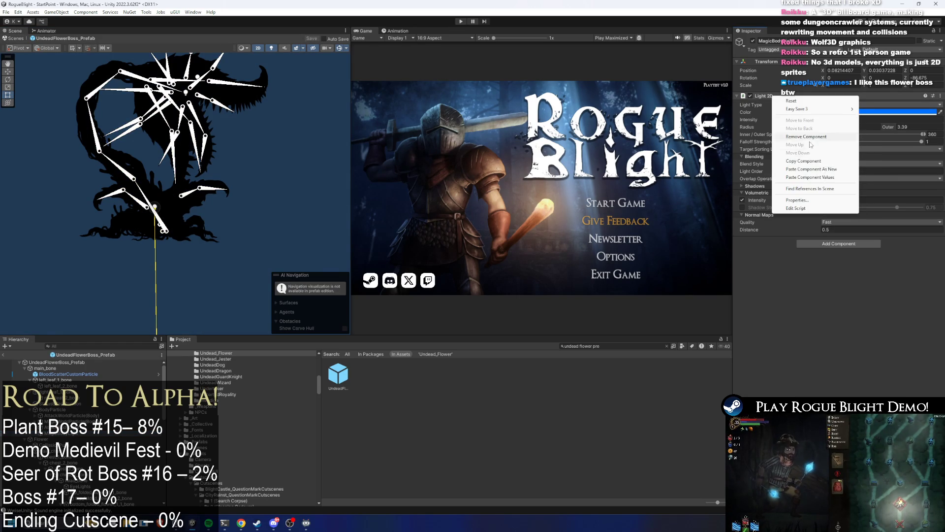
left_click(821, 177)
type("0")
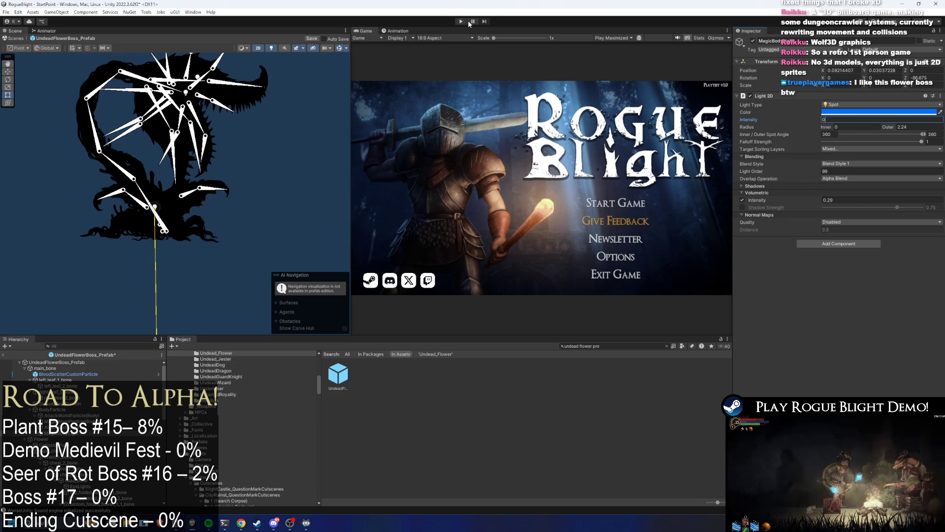
key("ctrl+s")
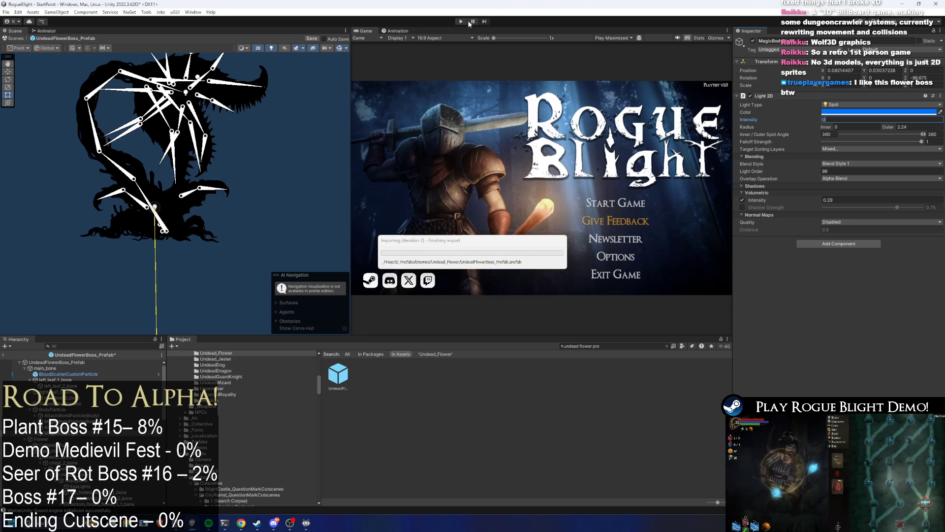
key("Return")
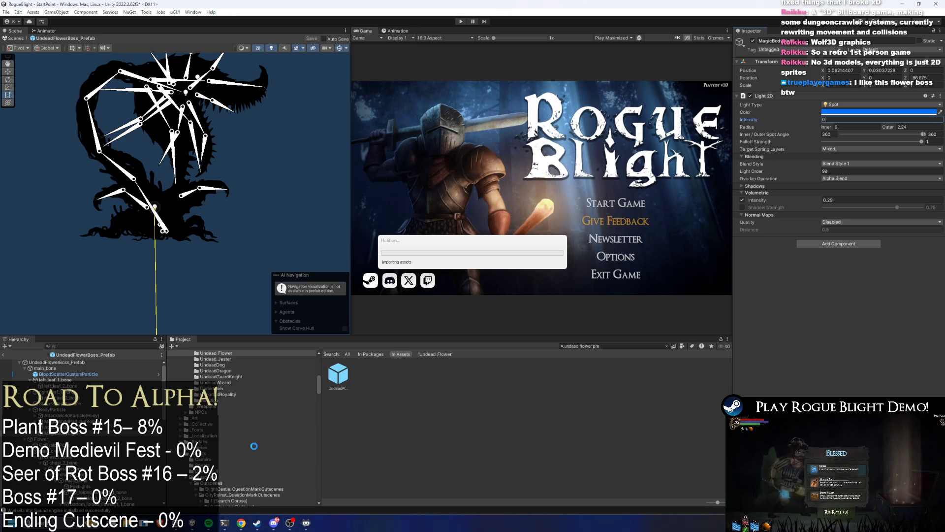
mouse_move(276, 527)
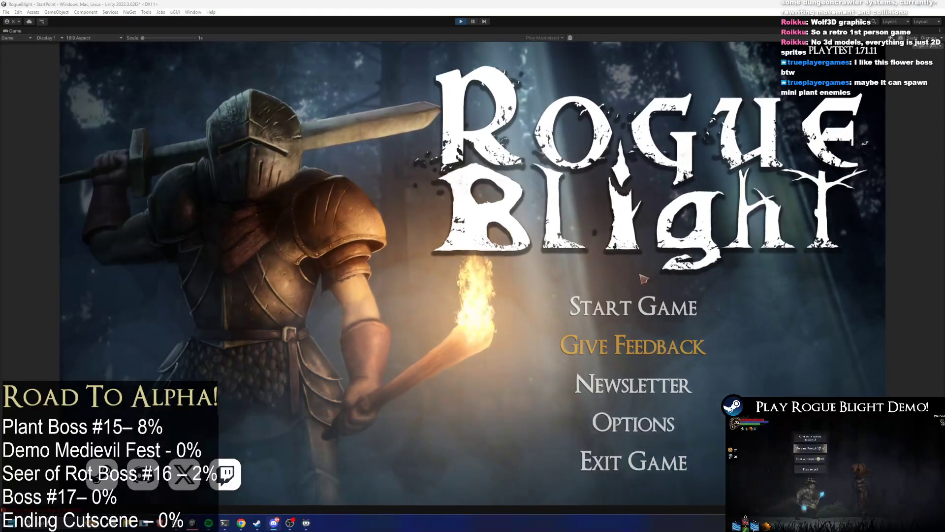
- Start a game from save slot 1, watch the fight with the dimmer light, then exit Play mode
left_click(636, 307)
left_click(644, 268)
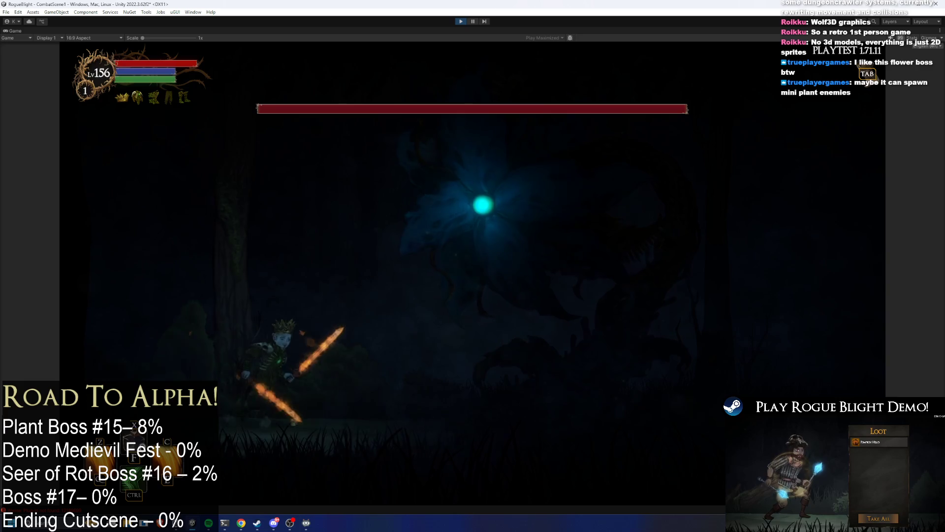
left_click(461, 21)
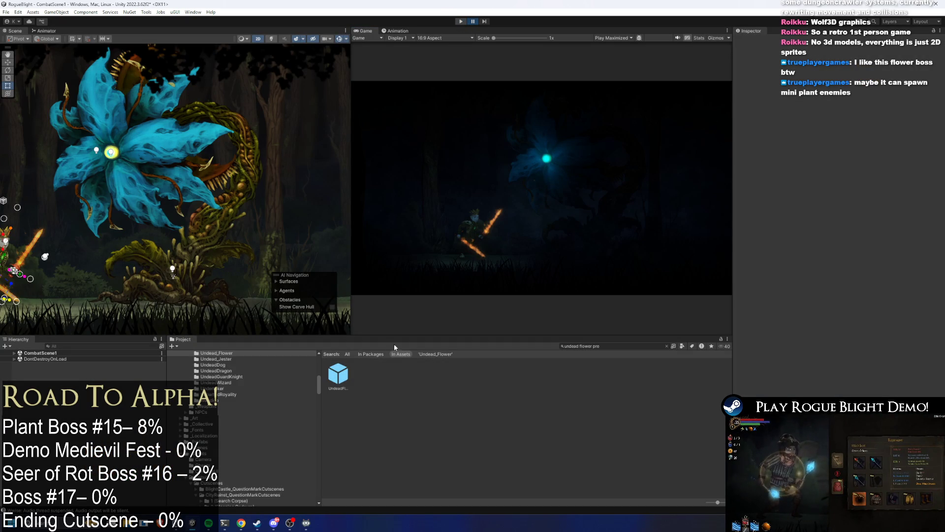
key("ctrl+p")
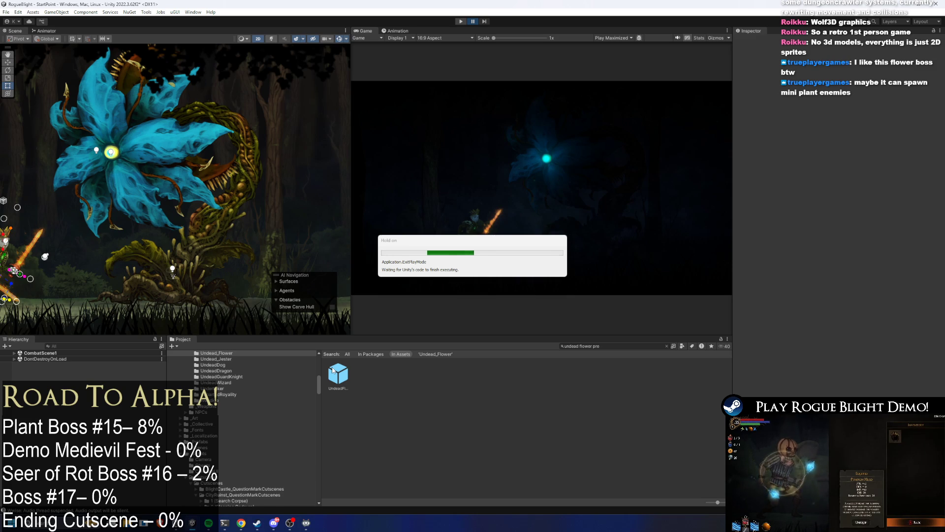
- Reopen UndeadFlowerBoss_Prefab and try Fast, then Disabled, for its light's normal-map quality
double_click(331, 376)
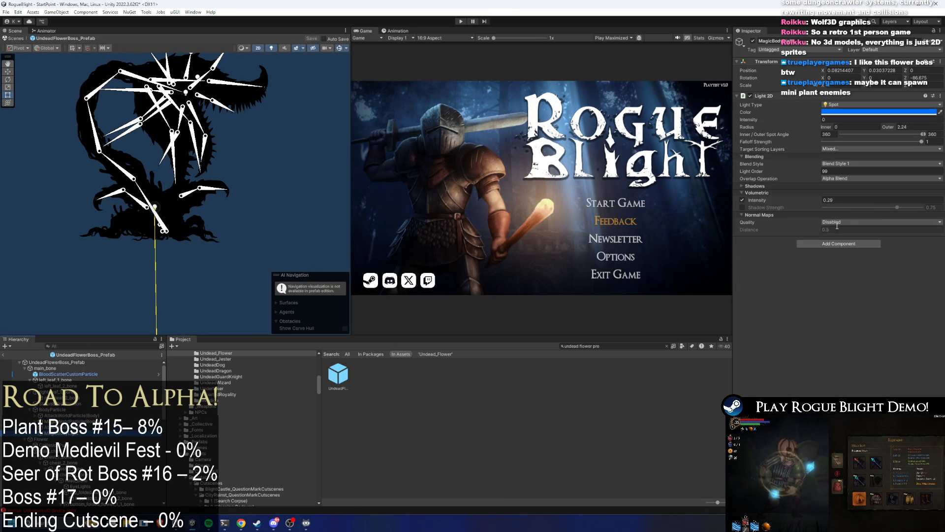
left_click(870, 223)
left_click(837, 235)
left_click(806, 232)
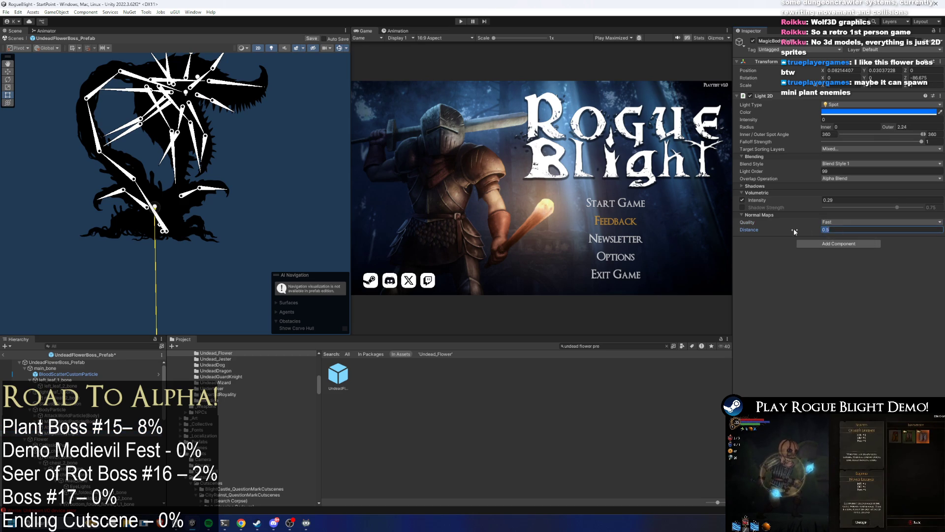
left_click(843, 230)
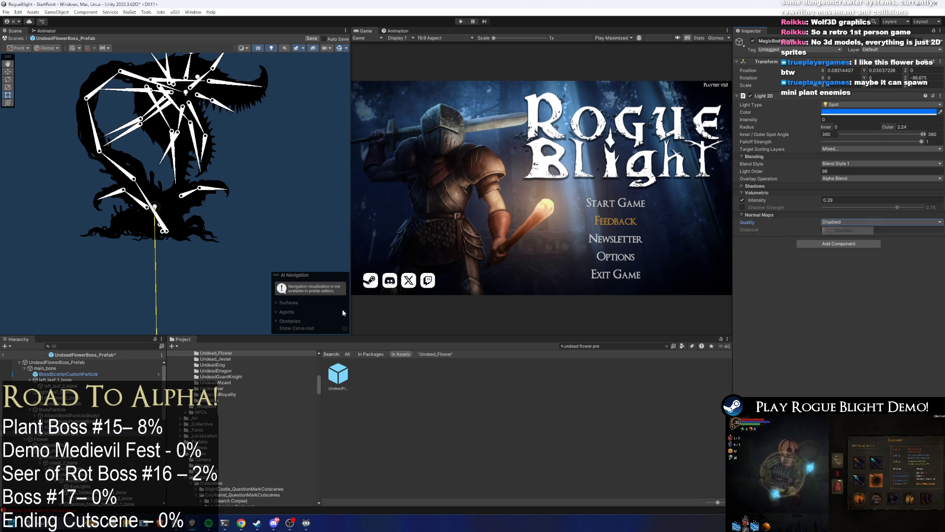
- Try Fast once more, leave normal maps Disabled, and enter Play mode past the warning
left_click(847, 222)
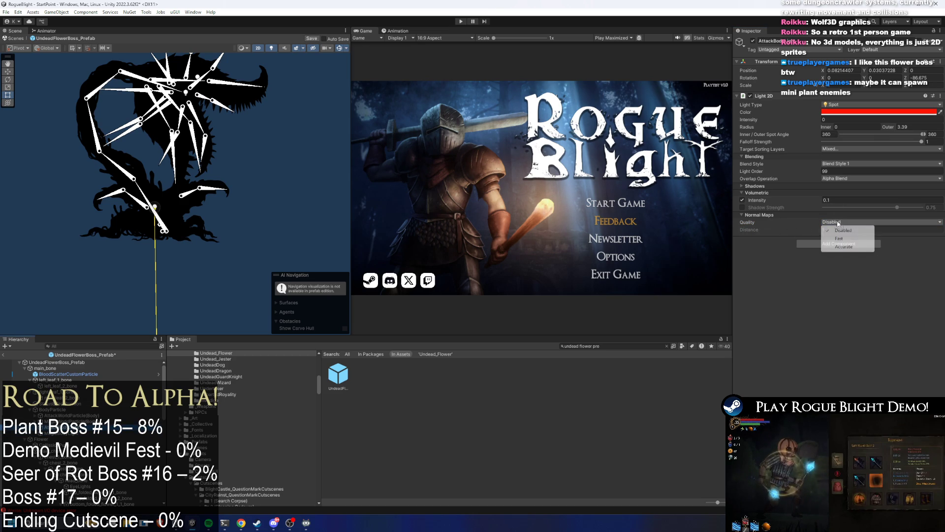
left_click(846, 239)
left_click(850, 225)
left_click(852, 230)
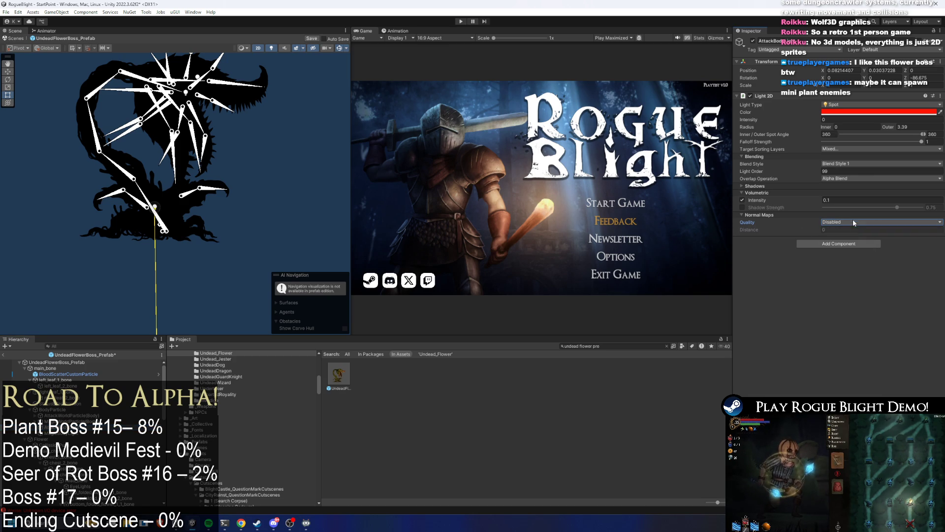
left_click(461, 22)
key("Return")
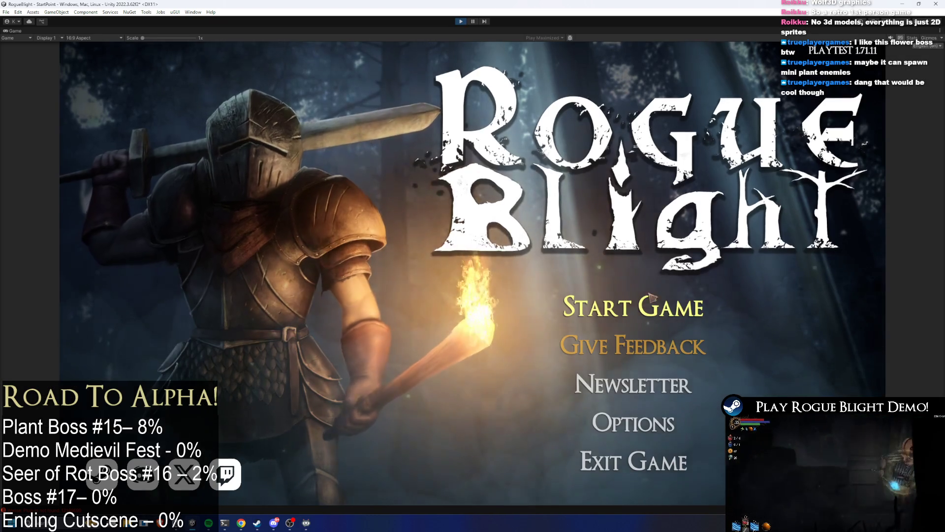
- Load save slot 1, walk toward the flower boss, then pause and focus the Hierarchy search
left_click(645, 299)
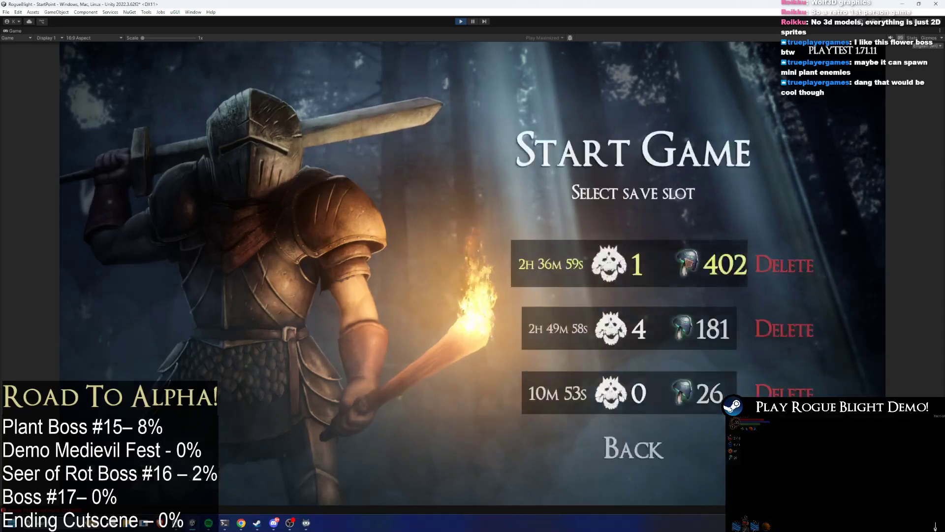
left_click(702, 250)
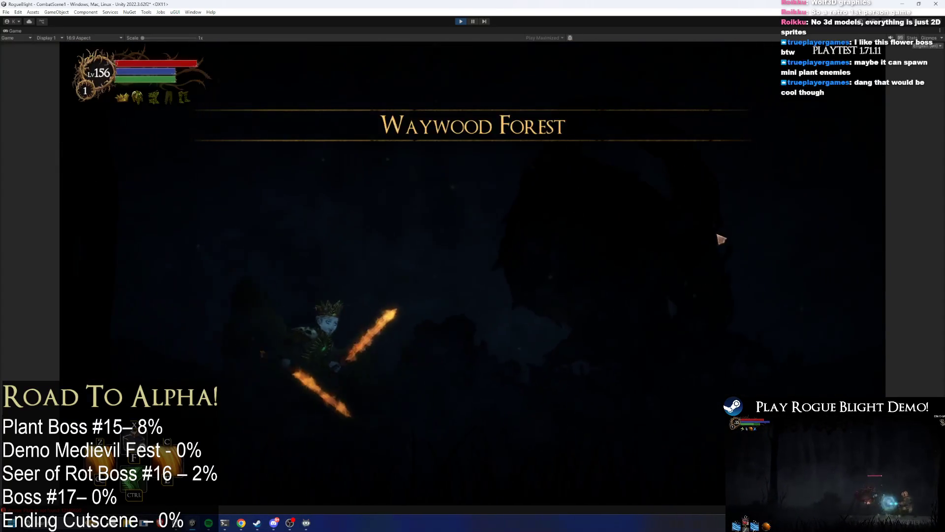
key("d")
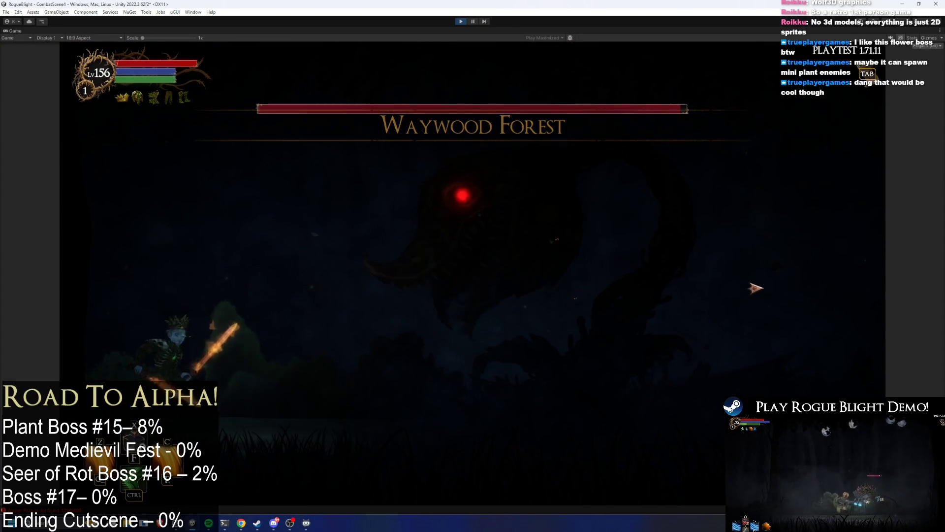
key("d")
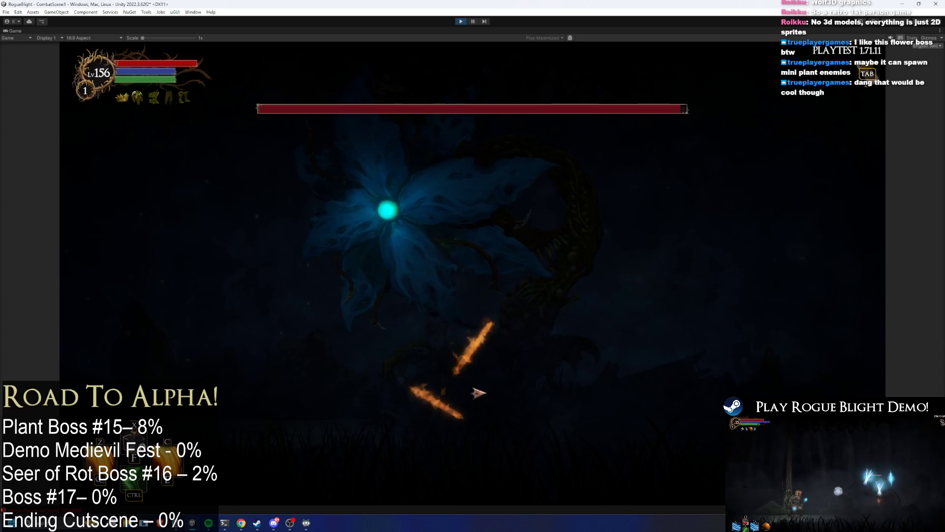
left_click(473, 21)
left_click(130, 347)
- Filter to the 'body light' lights, select both, and toggle them off and on to compare
type("body light")
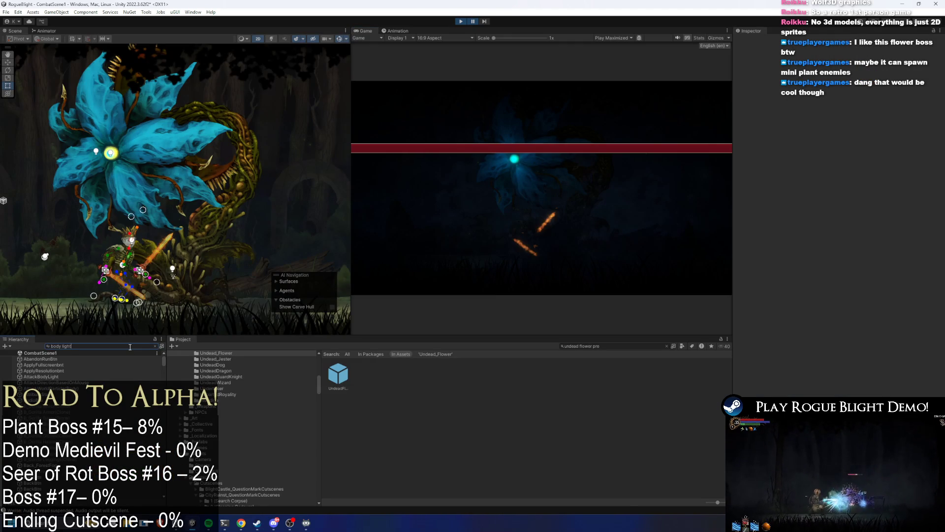
key("ctrl+a")
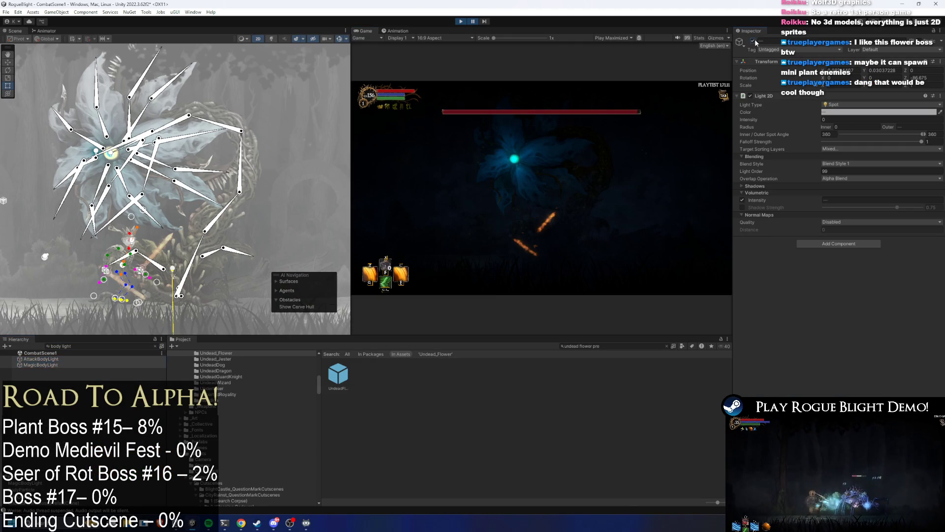
left_click(753, 42)
key("shift+space")
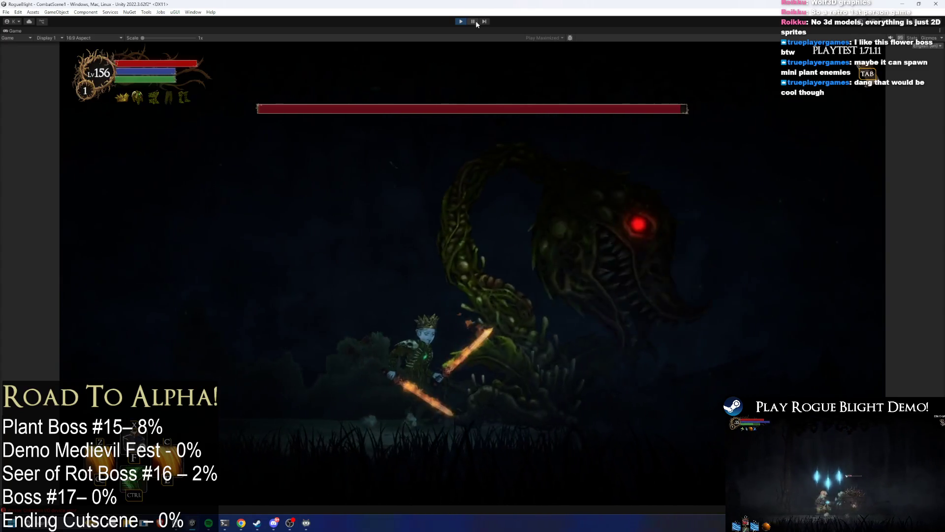
key("shift+space")
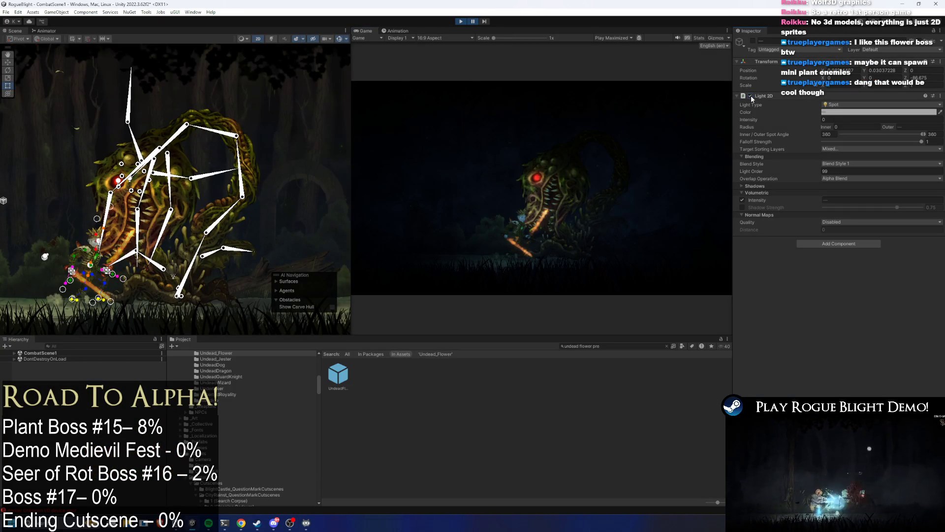
left_click(754, 42)
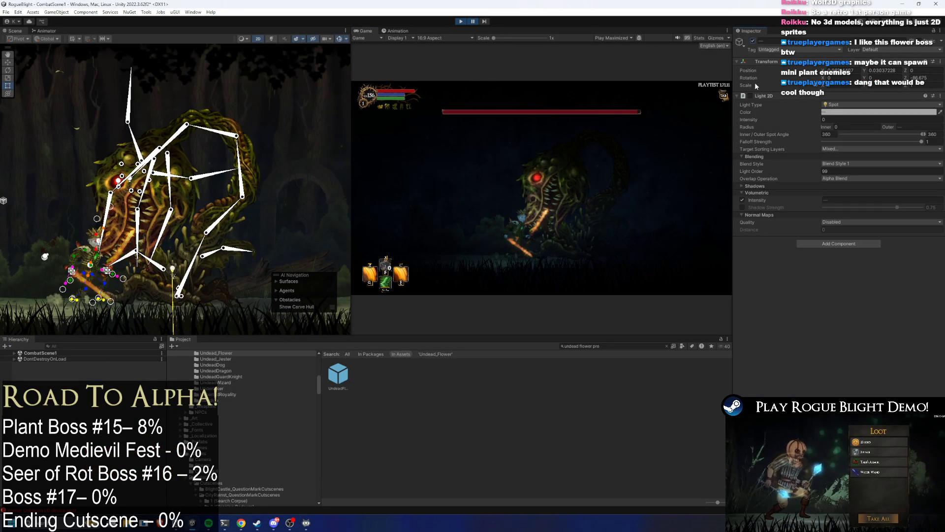
left_click(750, 95)
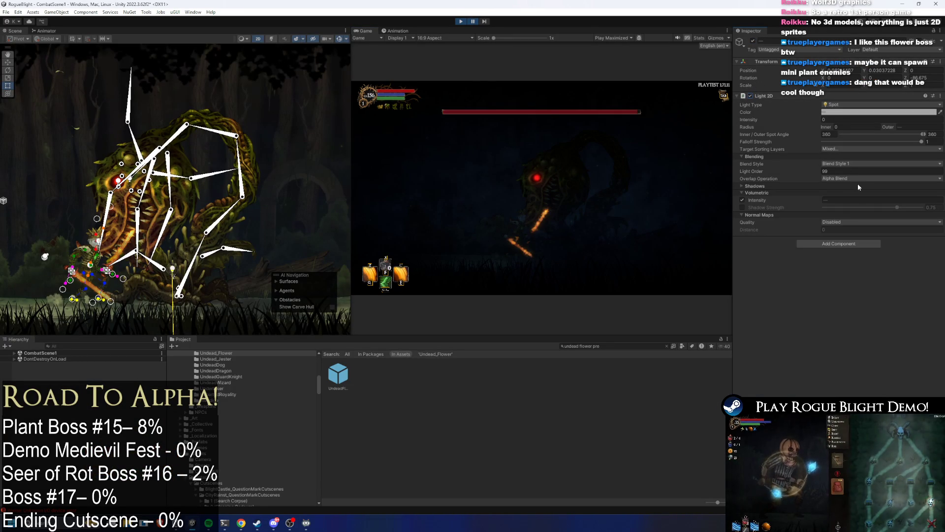
- Set both body lights to Blend Style 2 with Fast normal-map quality and adjust the distance
left_click(842, 163)
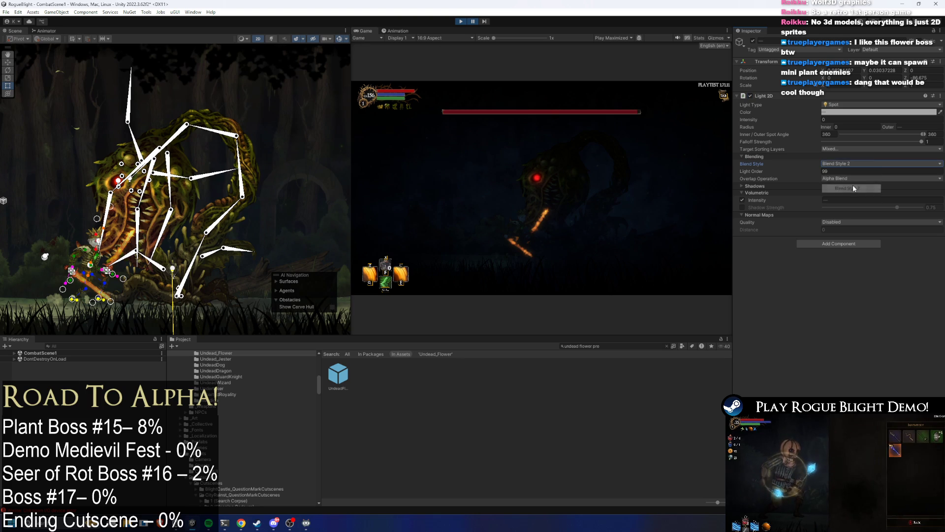
left_click(847, 180)
left_click(843, 163)
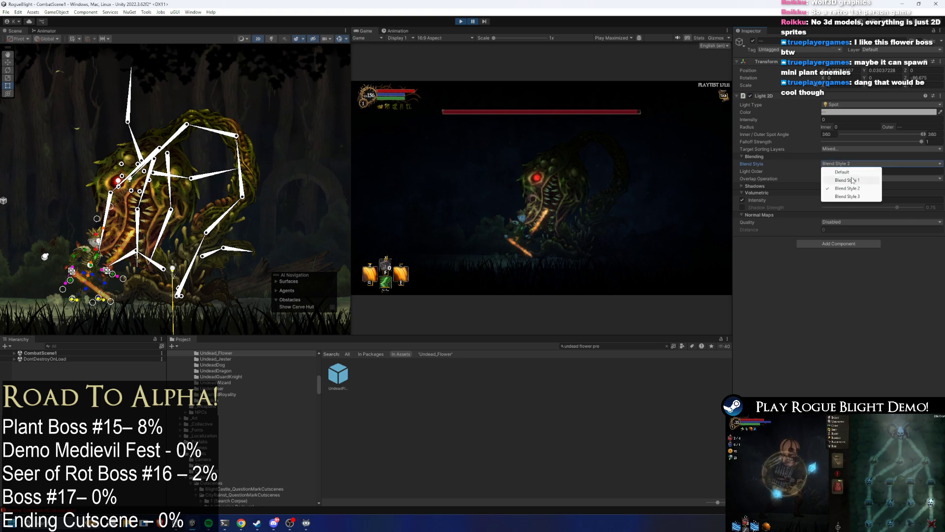
left_click(848, 181)
left_click(852, 164)
left_click(854, 181)
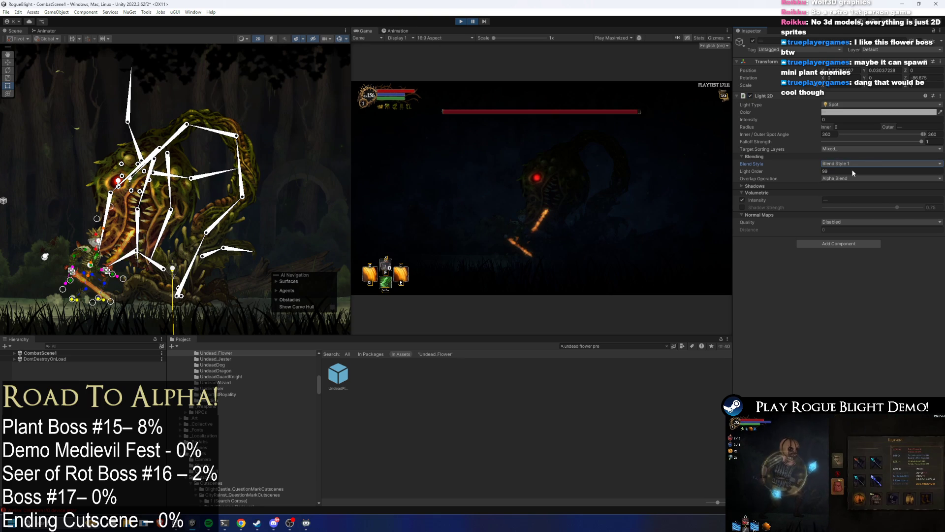
left_click(852, 164)
left_click(847, 181)
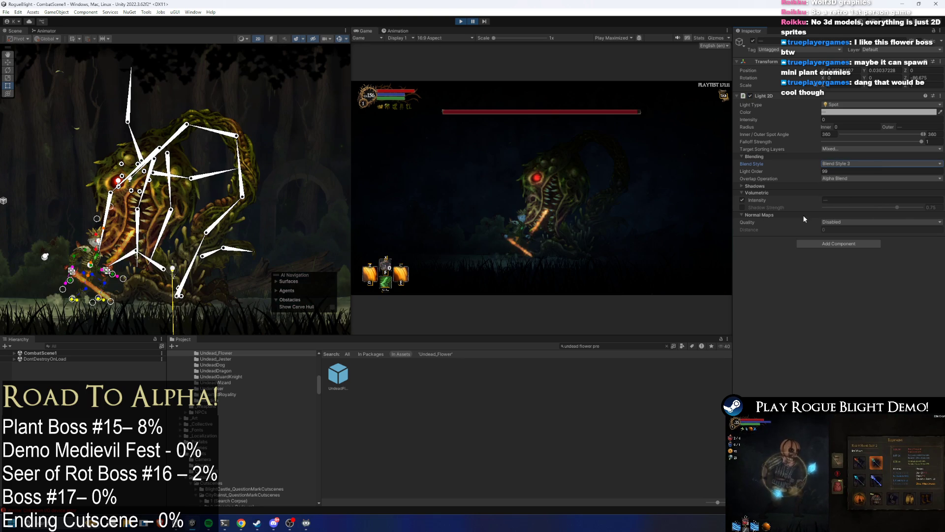
left_click(843, 215)
left_click(842, 223)
left_click(843, 233)
left_click(841, 230)
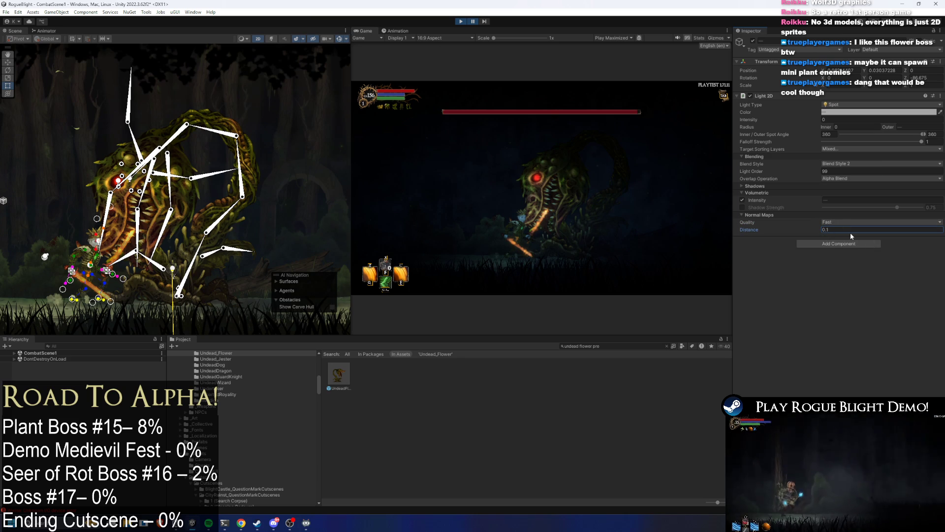
- Briefly resume and pause the boss fight, then stop the playtest
left_click(474, 21)
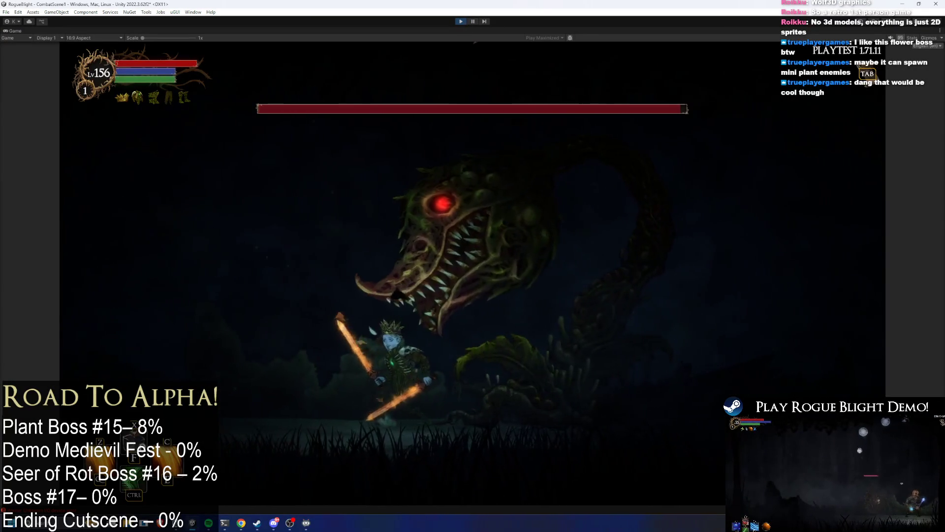
left_click(475, 20)
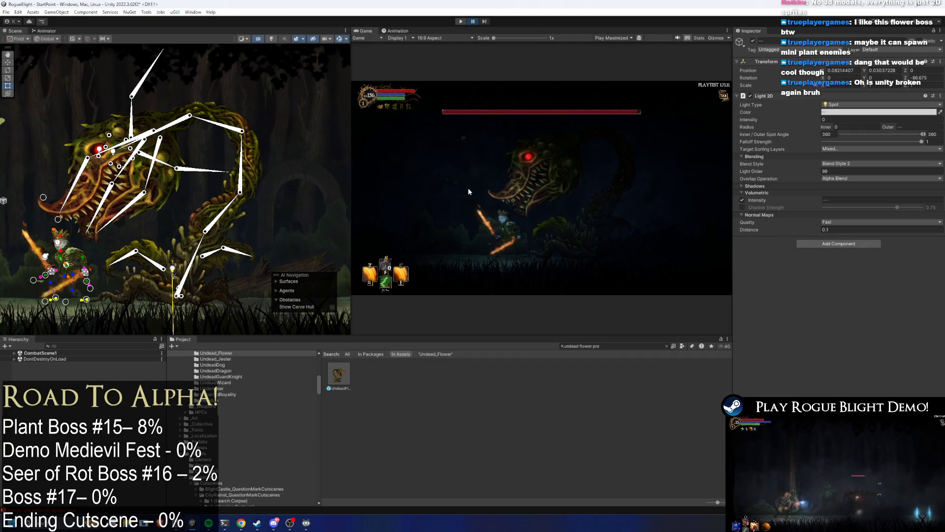
key("ctrl+p")
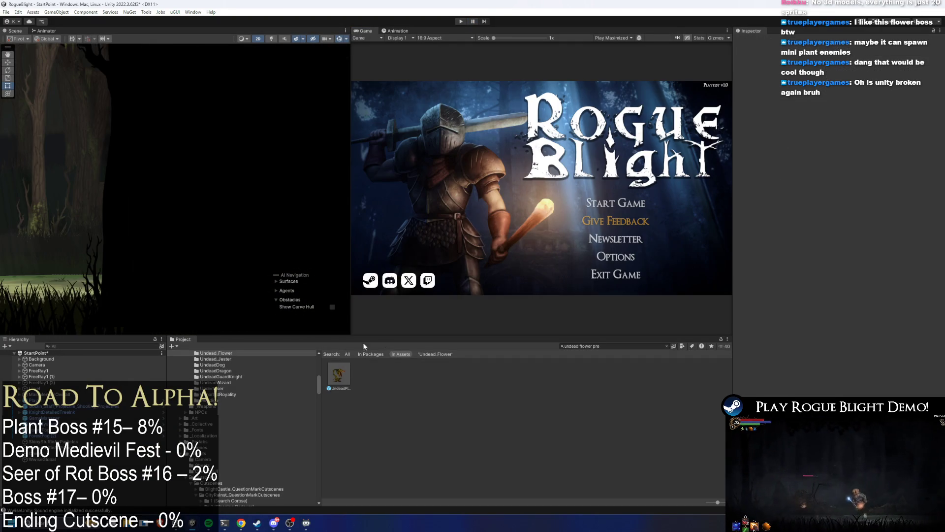
left_click(337, 369)
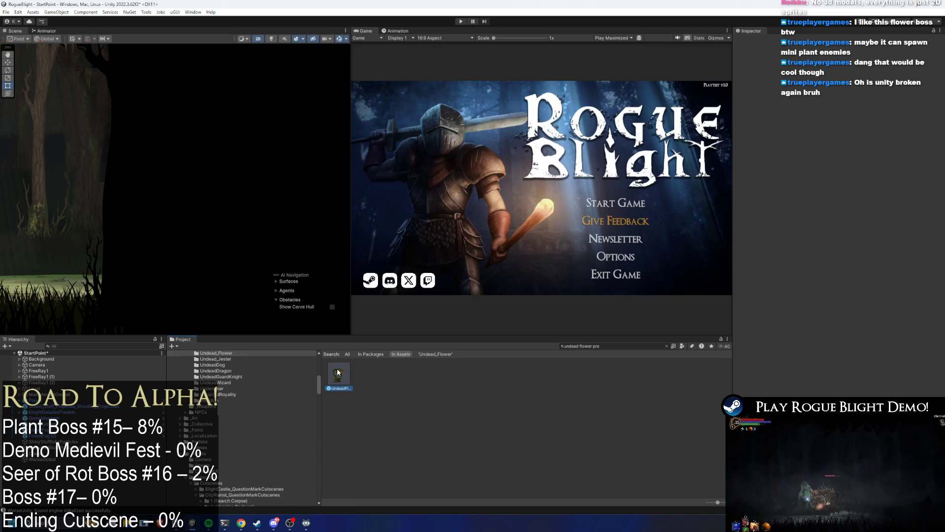
- In UndeadFlowerBoss_Prefab, give the body light Blend Style 2, Fast normal maps, distance 0.5, then play
double_click(337, 368)
left_click(93, 434)
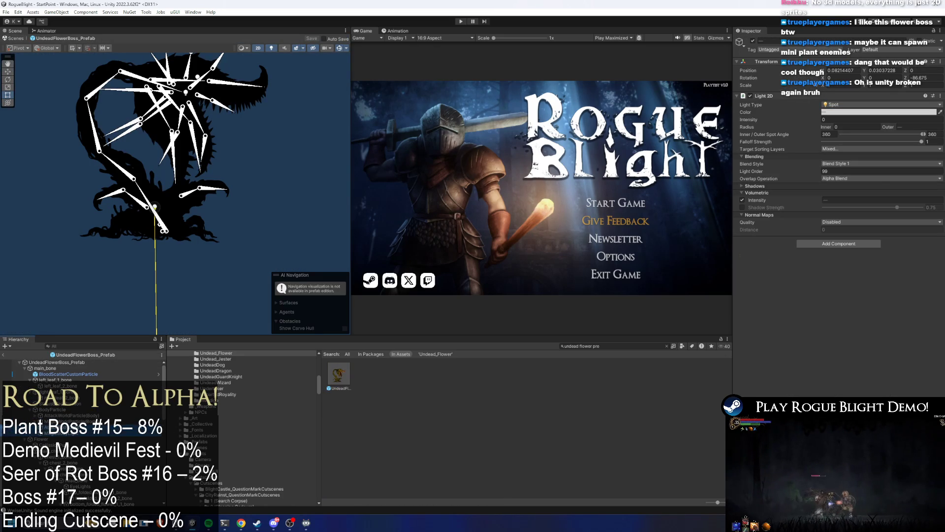
left_click(855, 188)
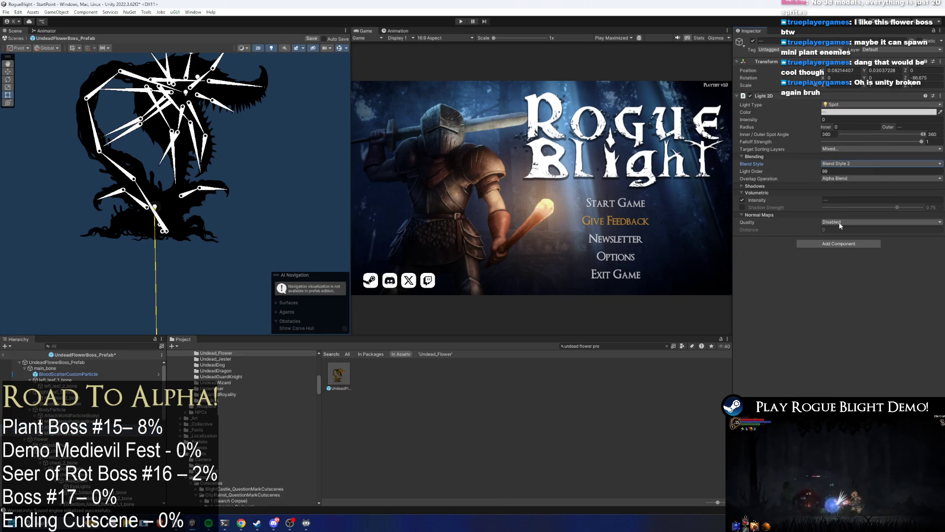
left_click(59, 435)
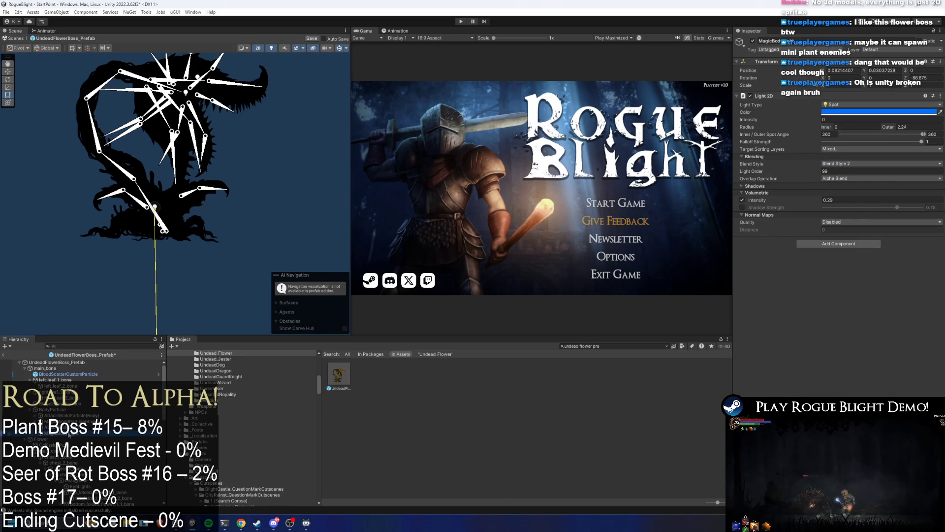
left_click(846, 222)
left_click(843, 229)
type("5")
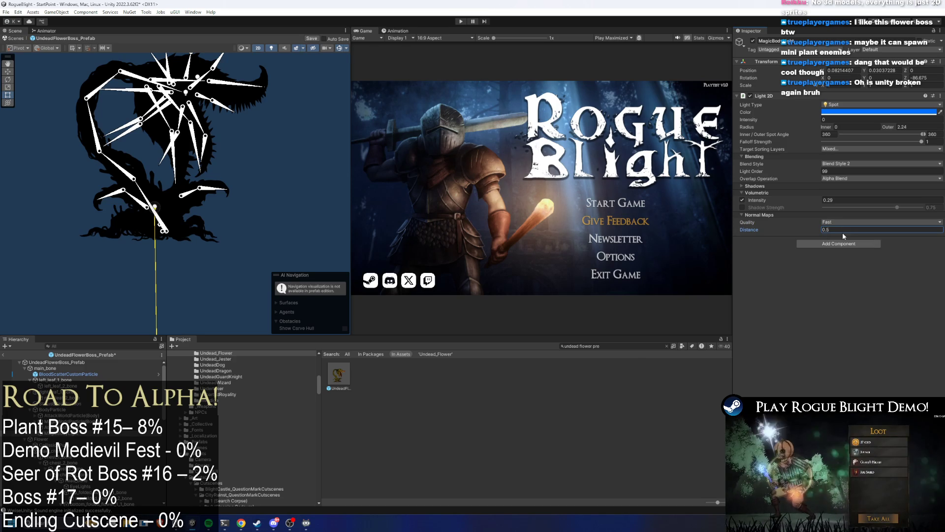
left_click(466, 21)
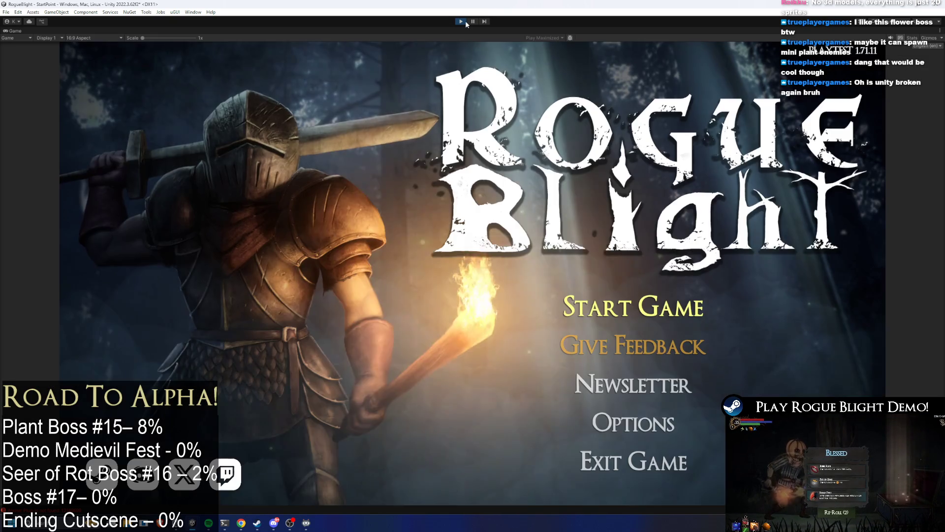
- Start from the first save slot and repeatedly slash the flower boss
key("Return")
left_click(622, 265)
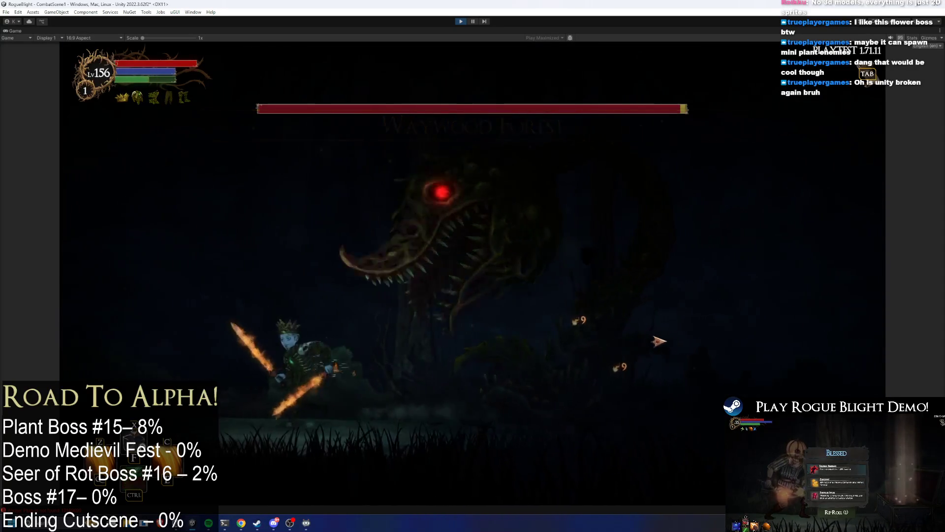
left_click(660, 341)
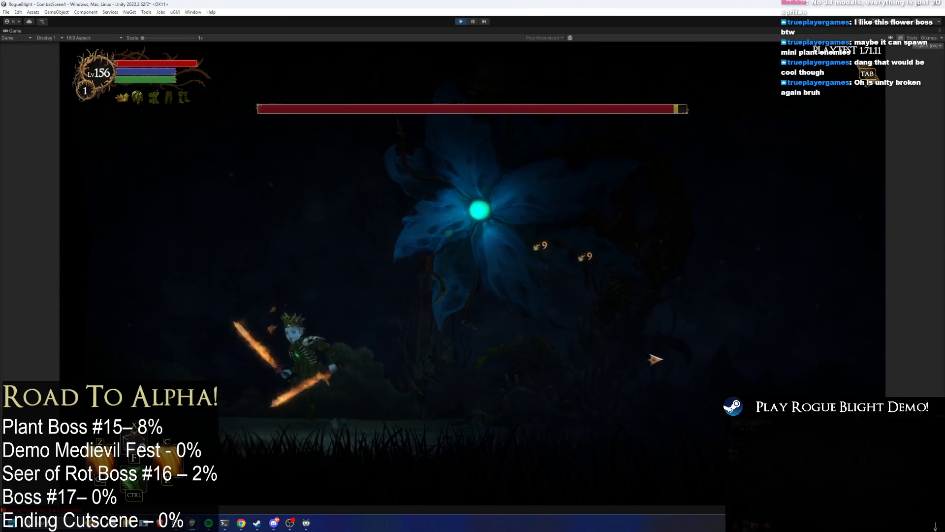
left_click(652, 360)
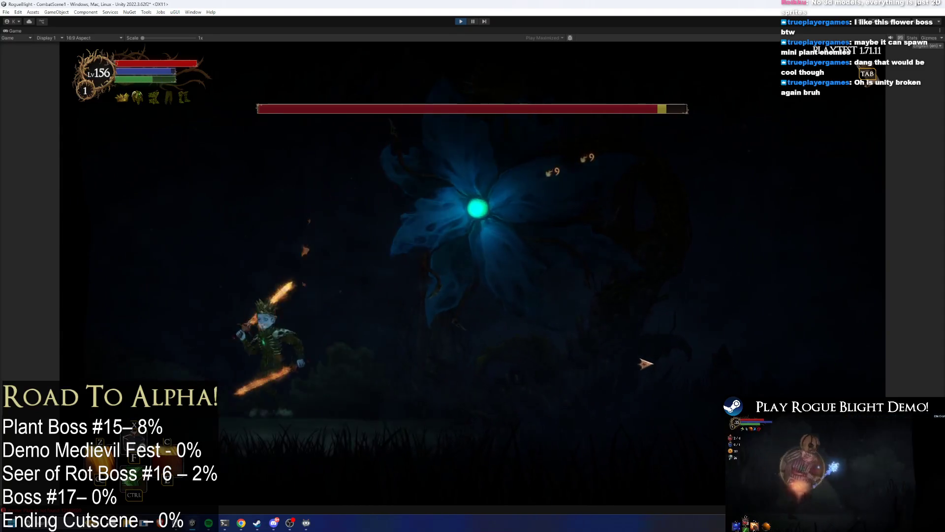
left_click(640, 365)
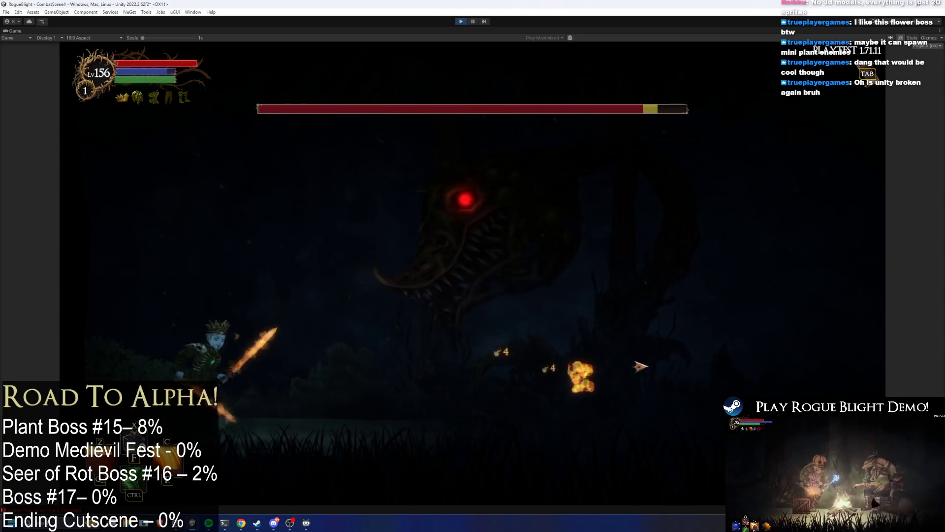
left_click(638, 370)
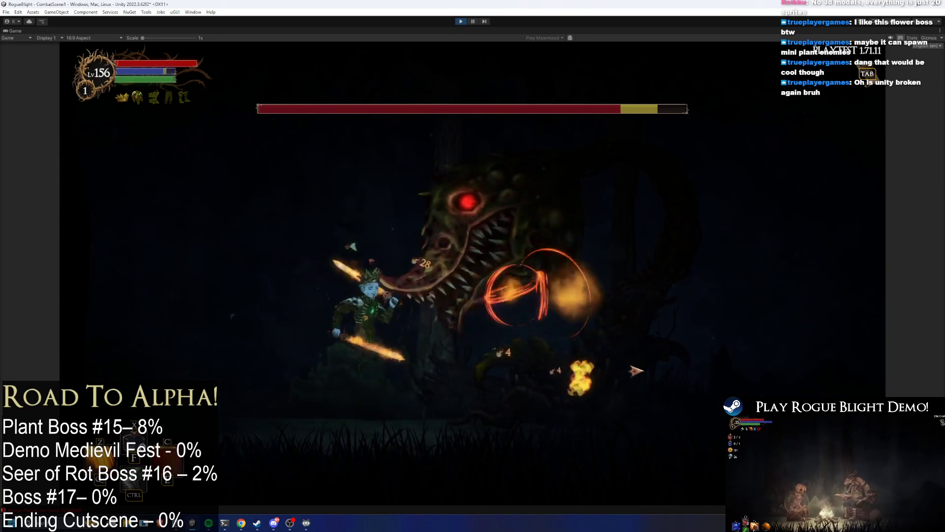
left_click(631, 369)
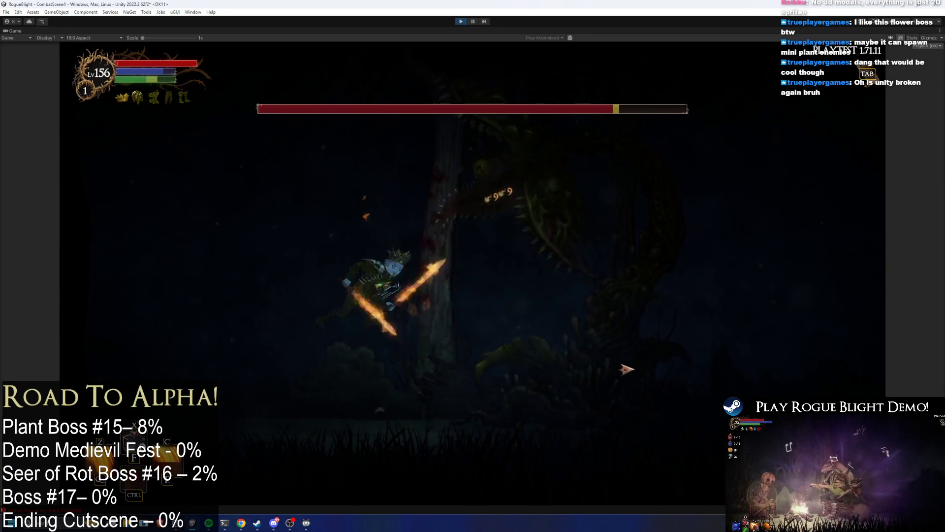
left_click(657, 369)
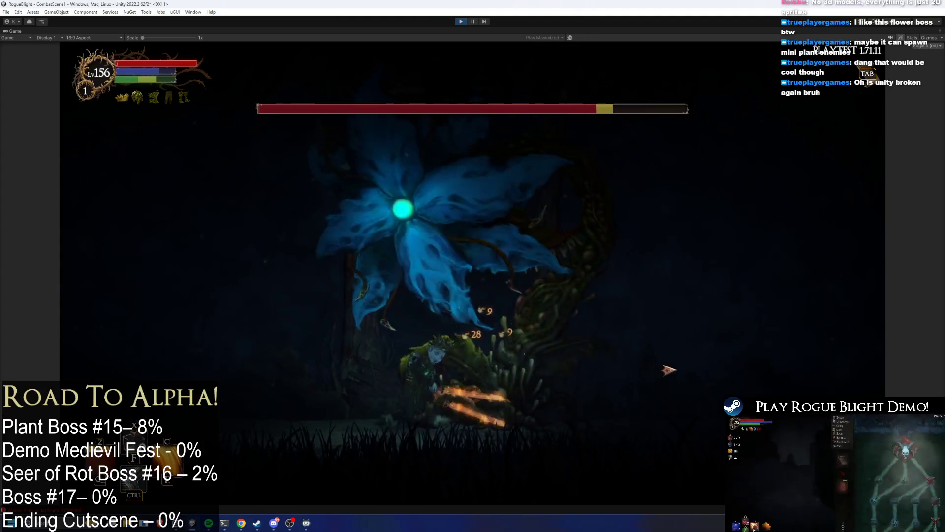
left_click(449, 365)
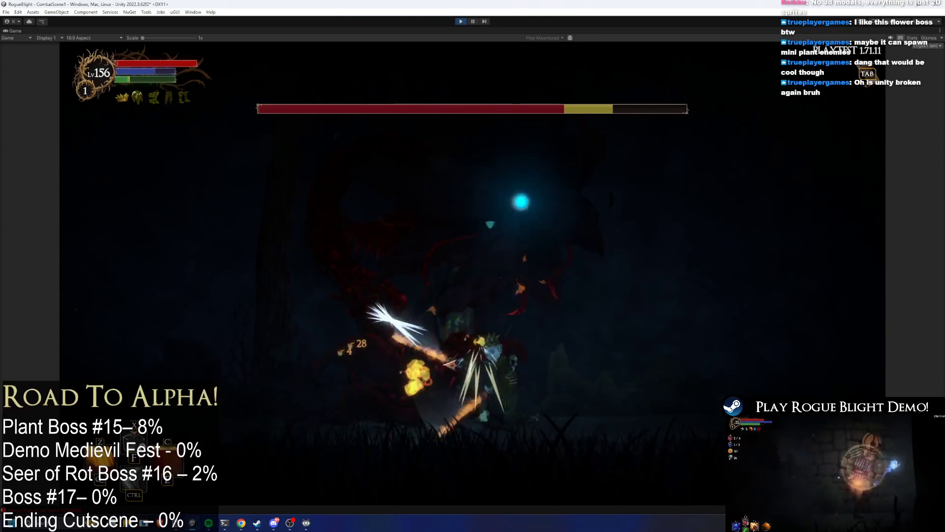
left_click(484, 367)
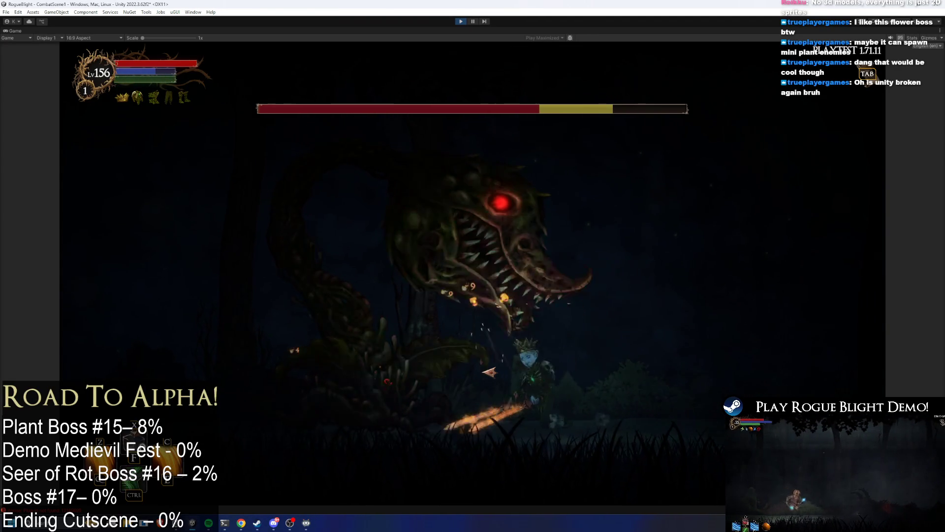
left_click(489, 372)
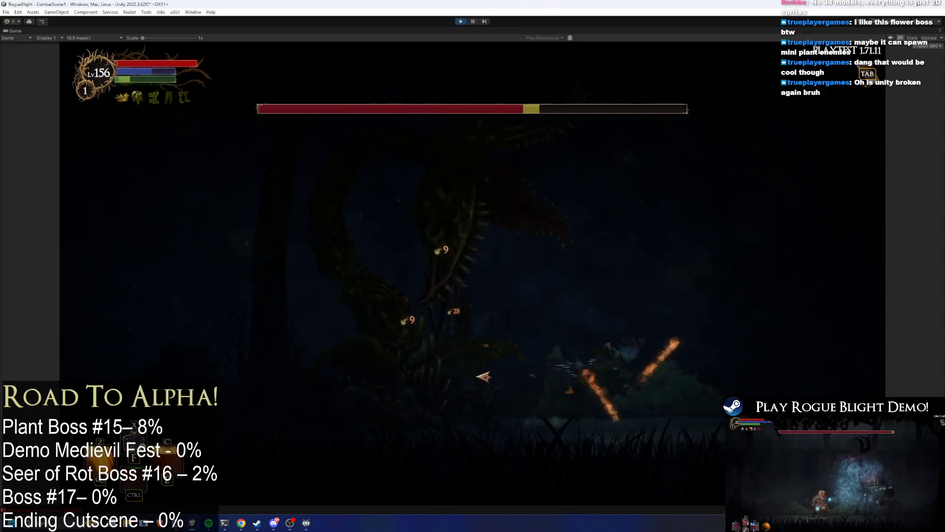
left_click(484, 377)
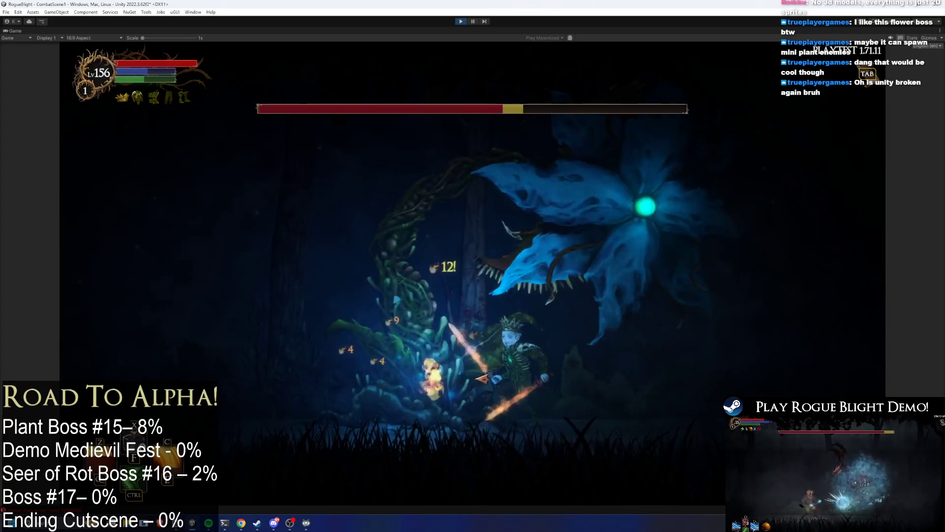
- Keep striking the boss from below and unleash the Tab fiery swirl attack
left_click(573, 395)
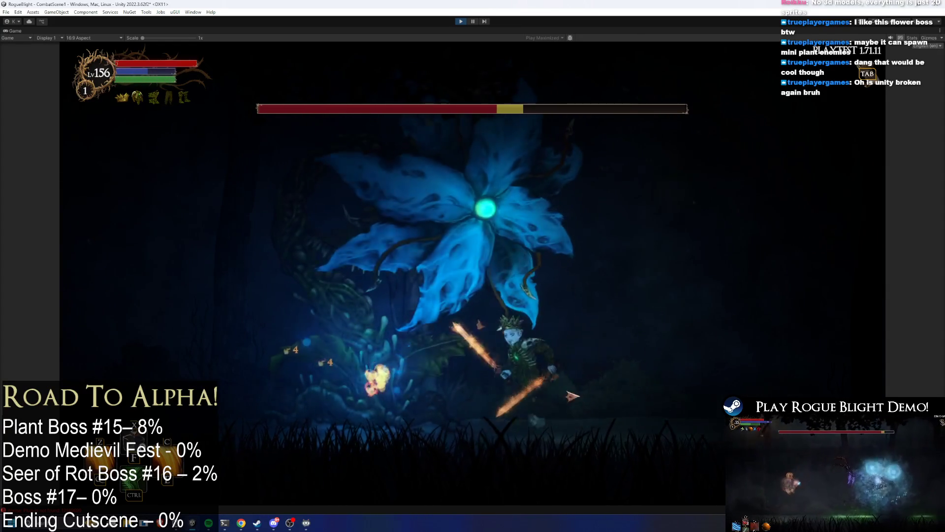
left_click(706, 408)
left_click(697, 377)
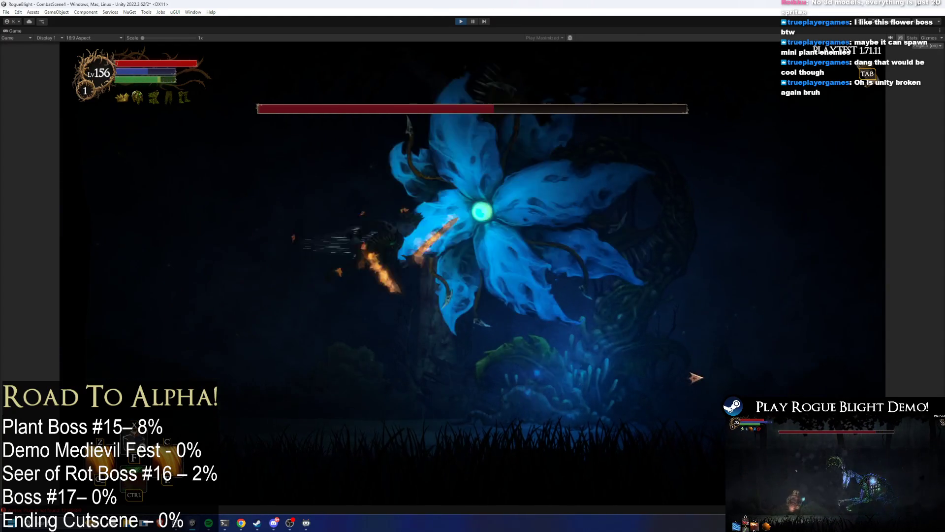
left_click(704, 398)
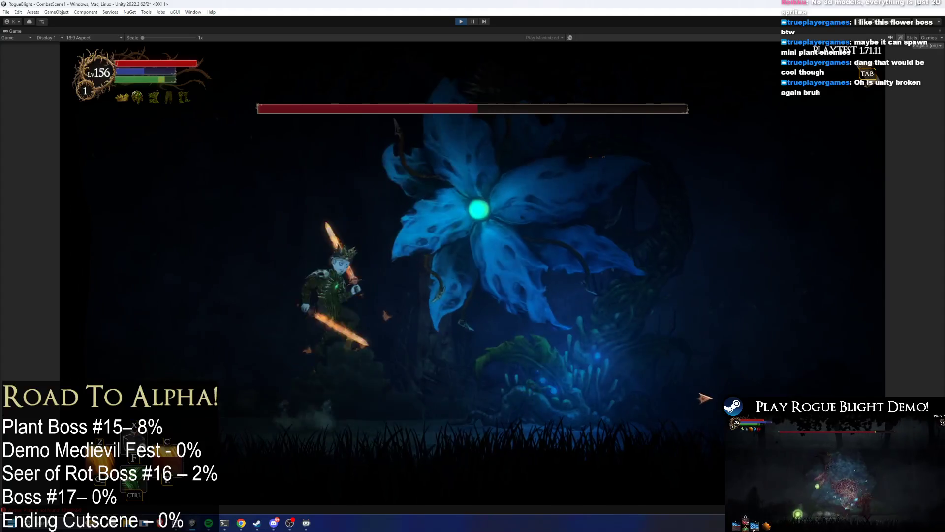
left_click(693, 408)
left_click(694, 407)
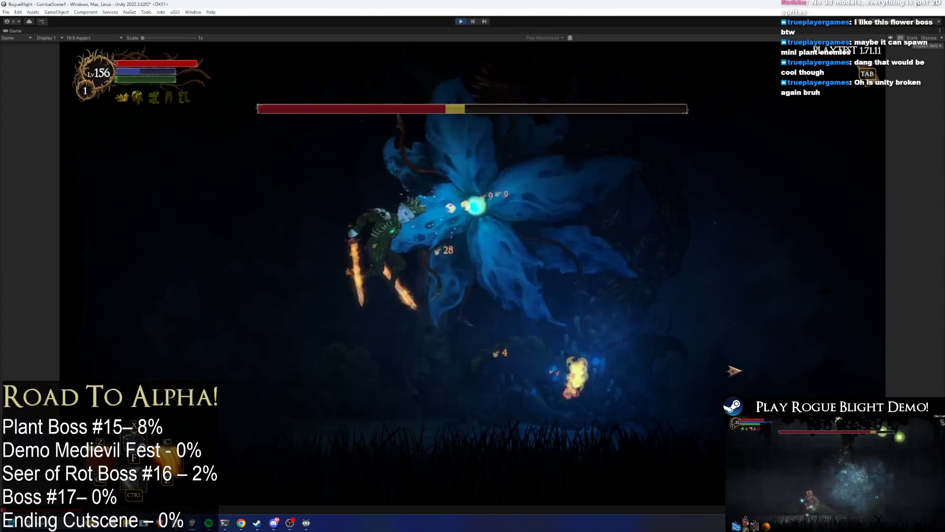
left_click(735, 372)
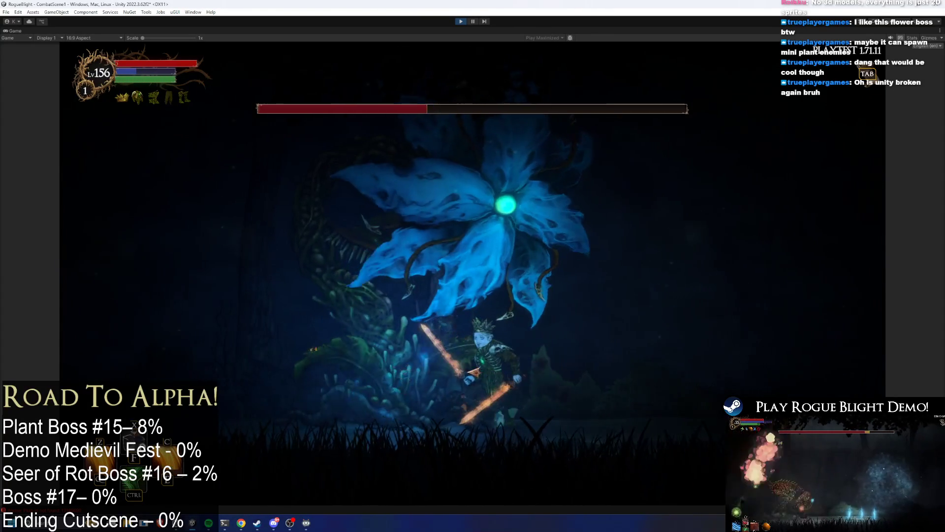
left_click(453, 373)
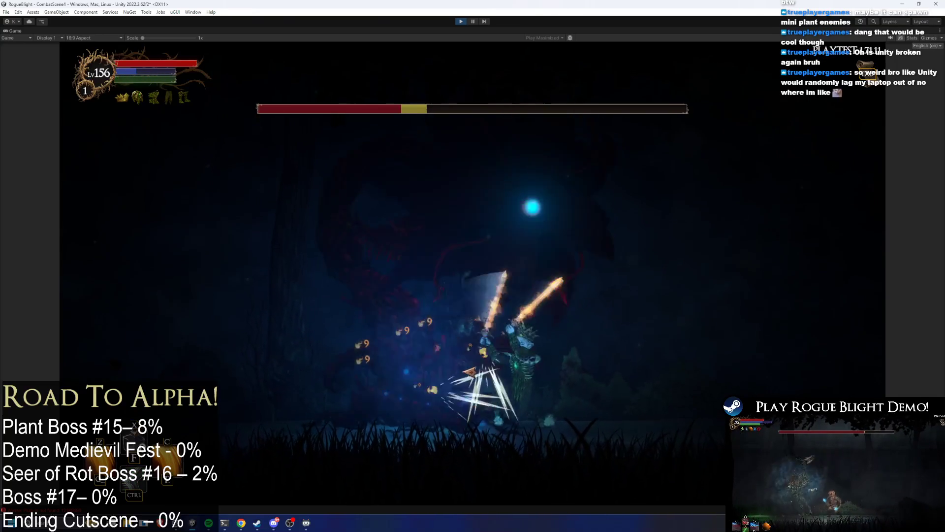
left_click(476, 377)
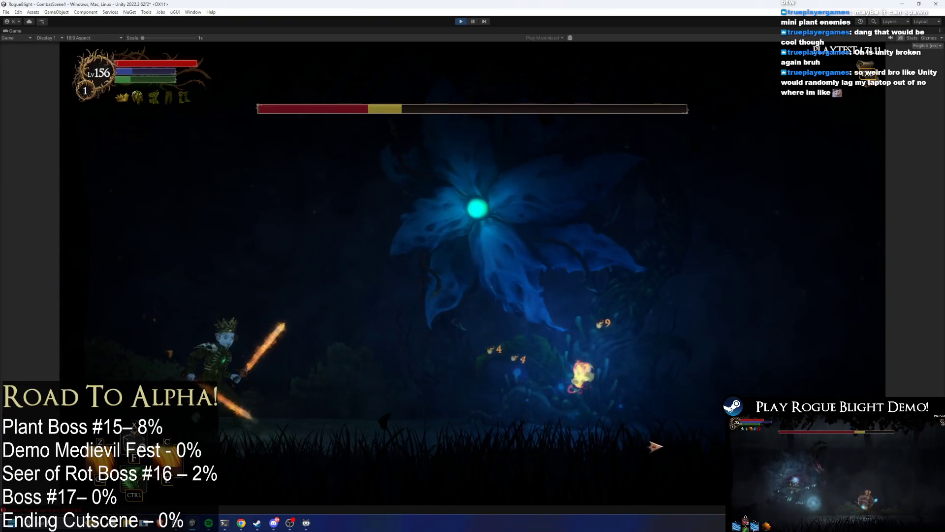
key("Tab")
key("Tab")
left_click(660, 422)
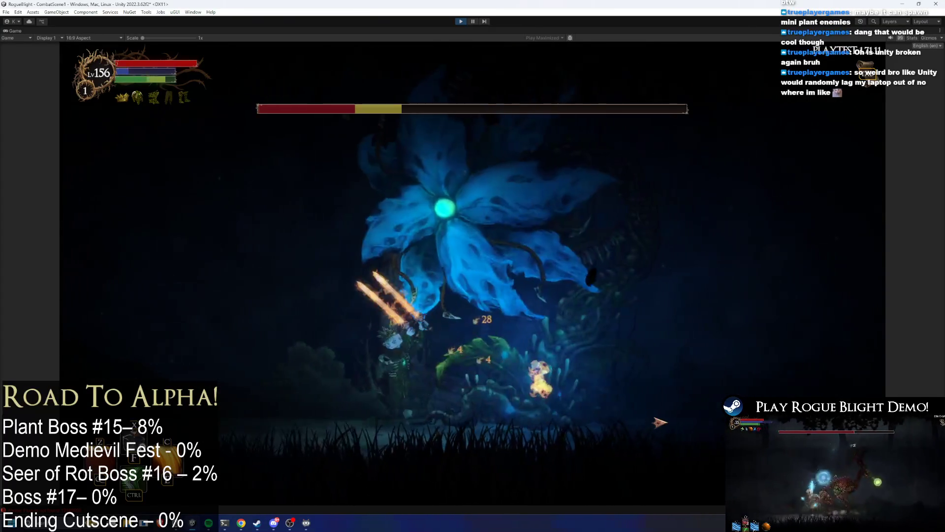
left_click(660, 422)
- Dodge with jumps and left-right movement, then resume sword attacks until the boss is nearly dead
key("space")
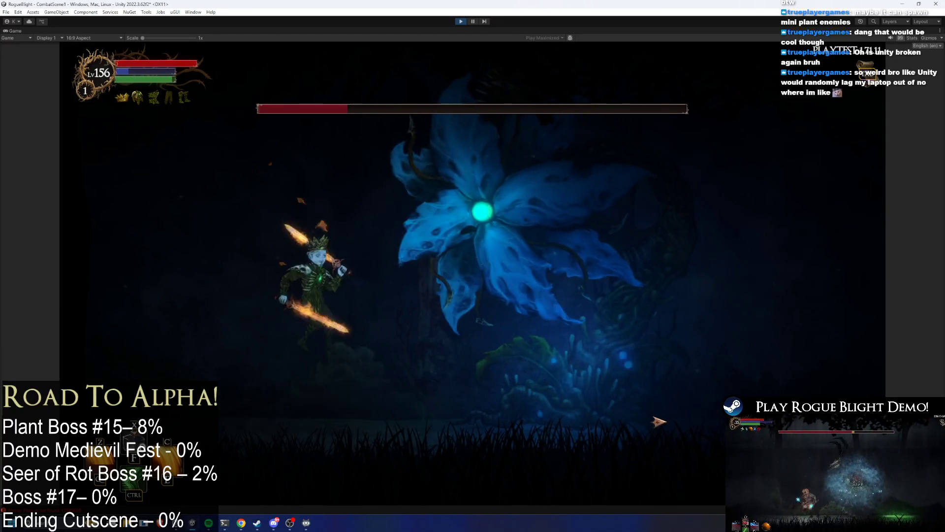
key("a")
key("d")
key("space")
key("d")
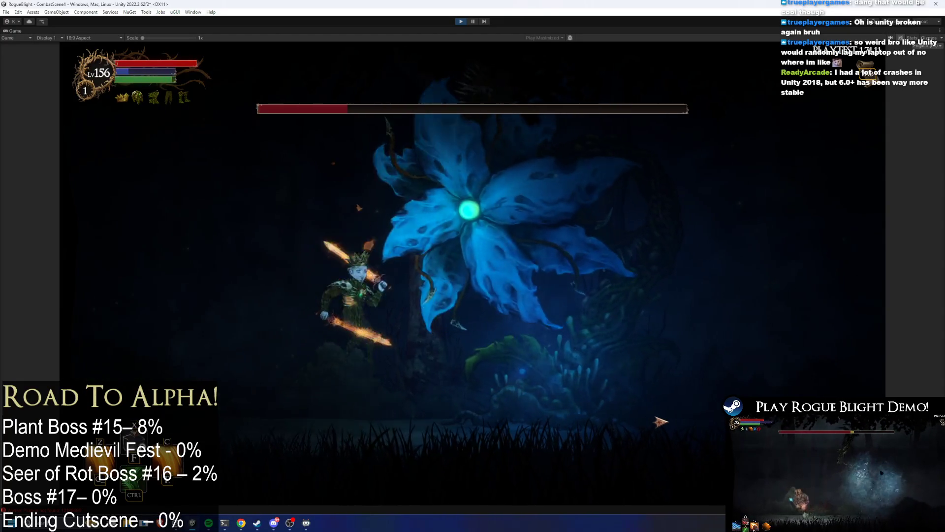
key("d")
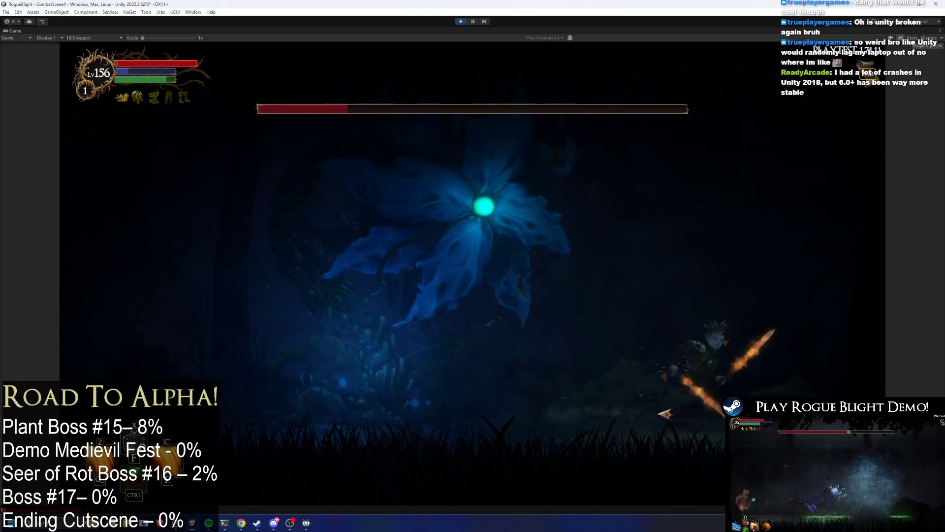
key("a")
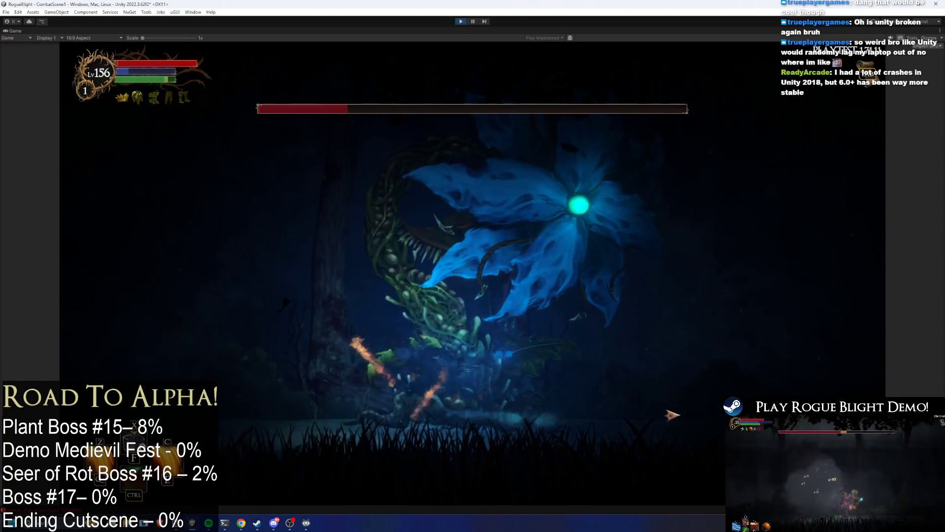
key("a")
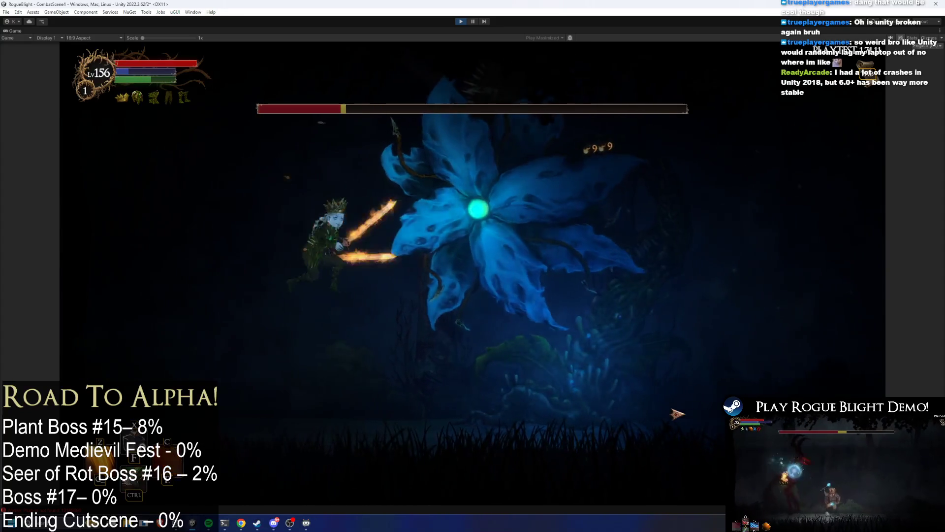
key("Left")
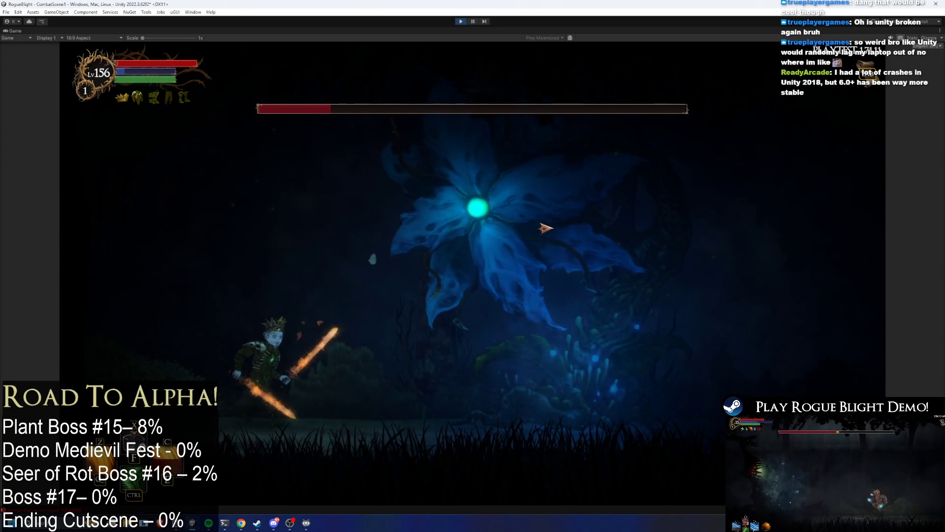
key("Right")
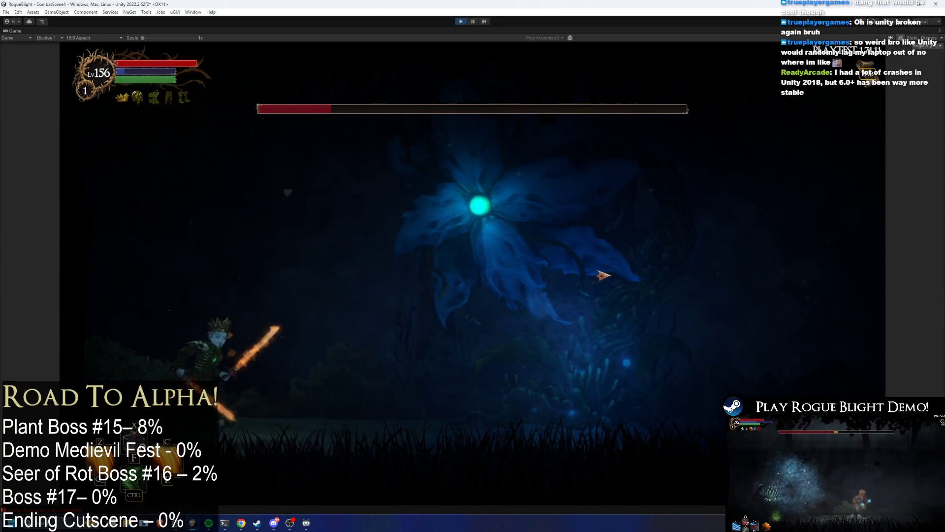
key("Right")
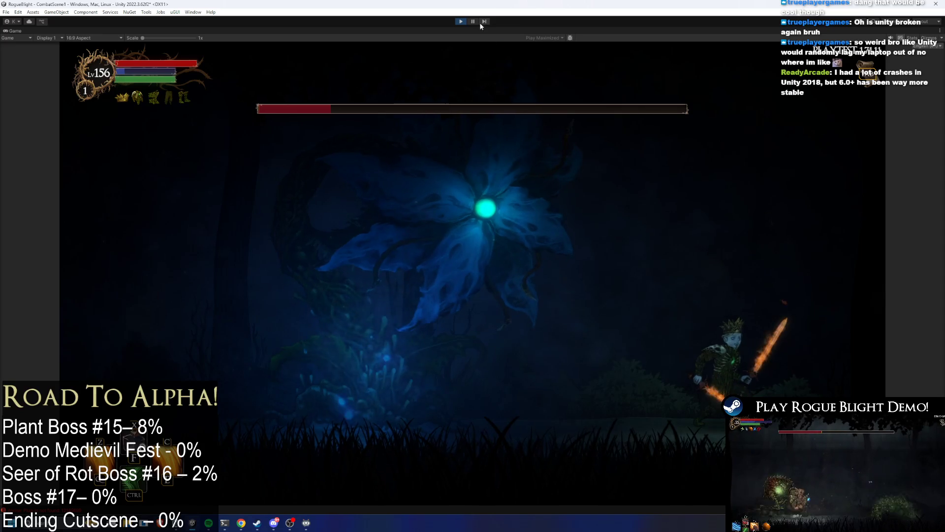
left_click(557, 317)
left_click(556, 316)
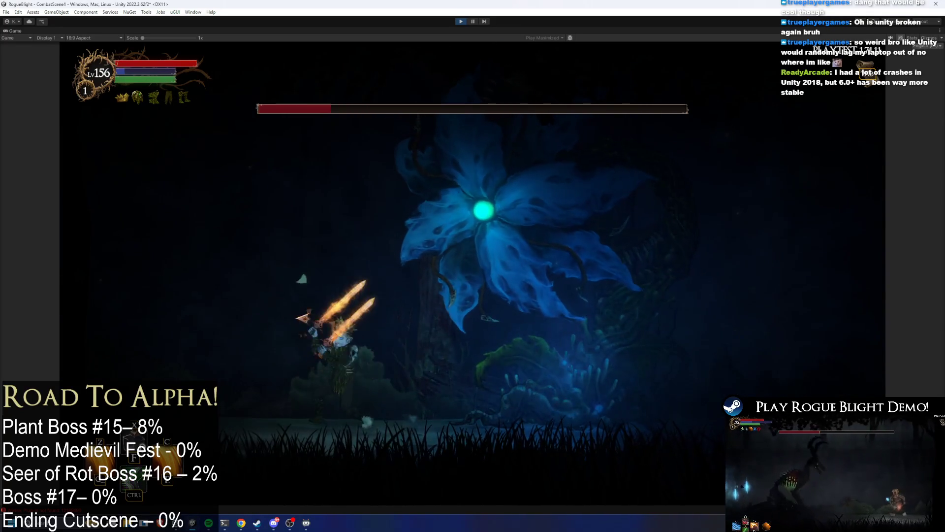
left_click(423, 290)
left_click(423, 291)
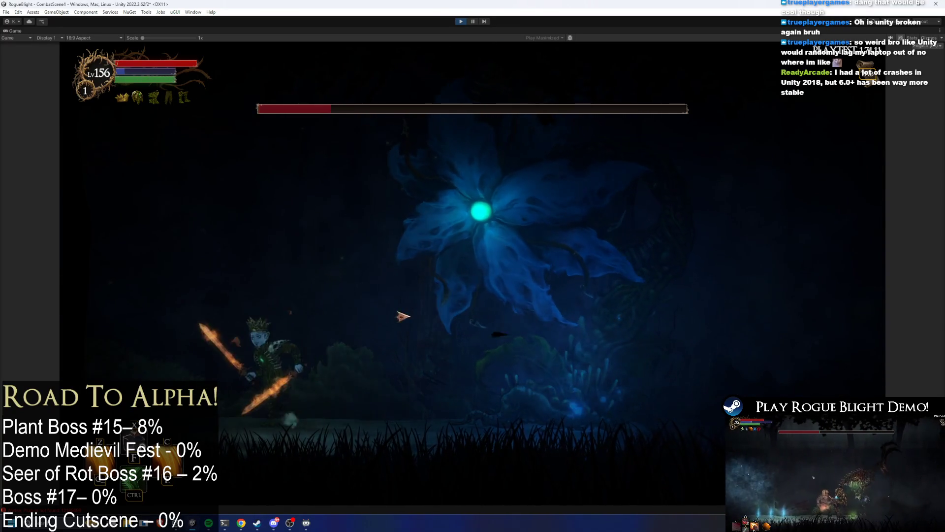
left_click(443, 249)
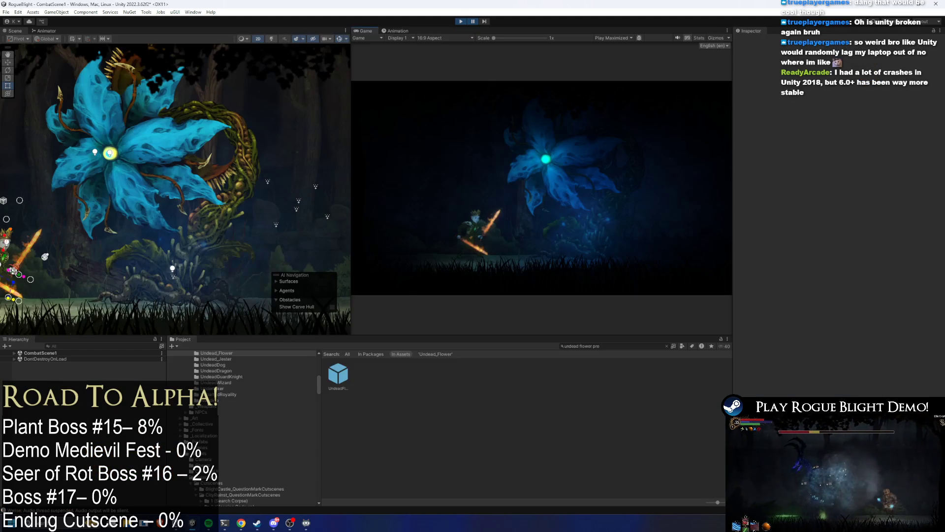
- Open a floating Properties inspector for UndeadFlowerBoss_Prefab with Alt+P and position it over the game
left_click(338, 373)
right_click(339, 374)
key("Escape")
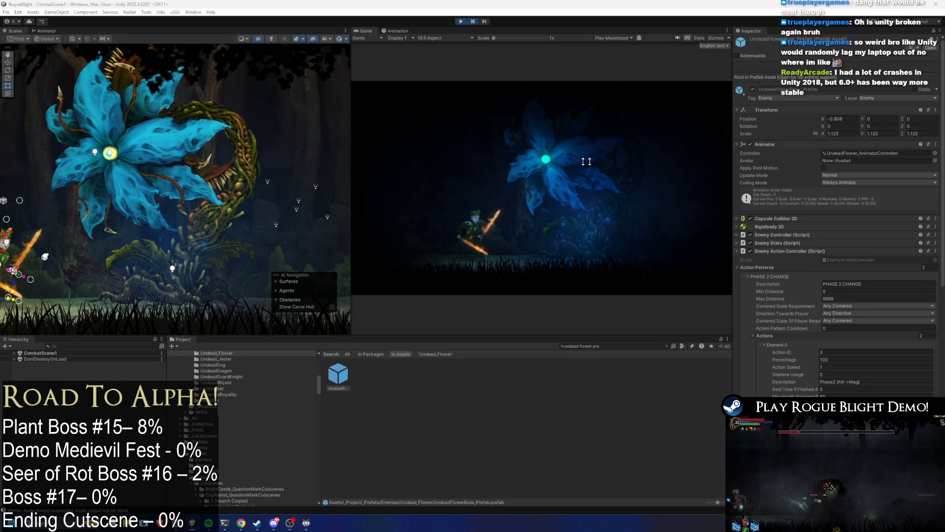
key("alt+p")
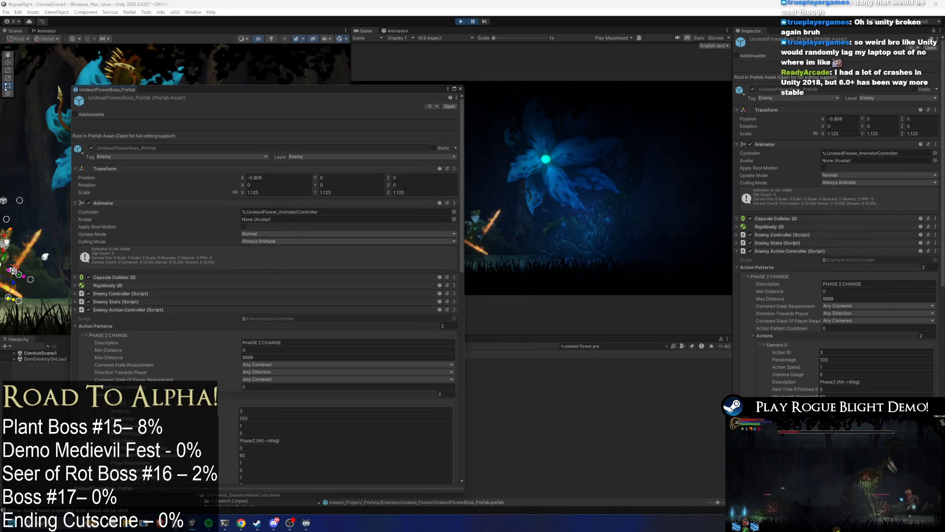
mouse_move(198, 94)
left_mouse_down()
mouse_move(121, 86)
mouse_move(1, 120)
mouse_move(73, 134)
left_mouse_up()
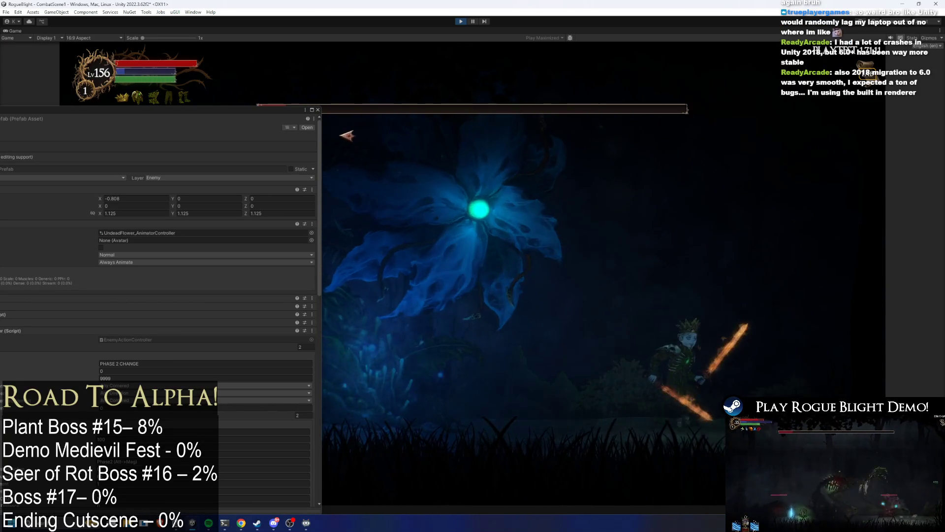
mouse_move(254, 112)
left_mouse_down()
mouse_move(497, 48)
mouse_move(508, 99)
mouse_move(419, 51)
left_mouse_up()
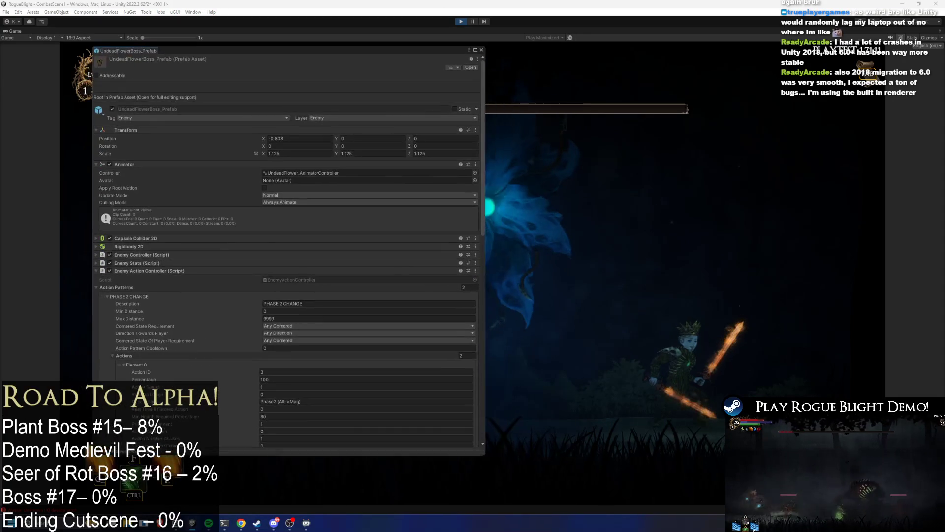
- Close the floating UndeadFlowerBoss_Prefab Properties window
left_click(481, 50)
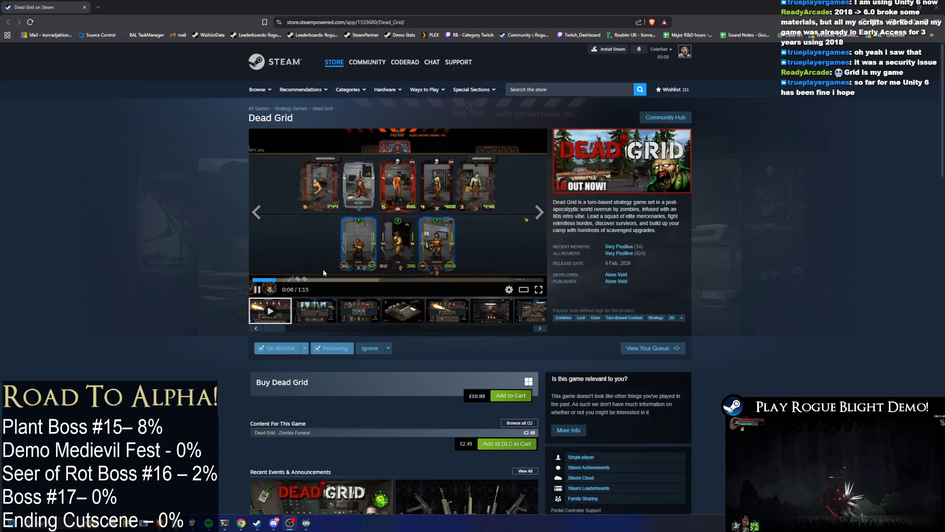
- Flip through the Dead Grid screenshots, return to the trailer, and unmute and adjust its volume
left_click(359, 311)
left_click(326, 309)
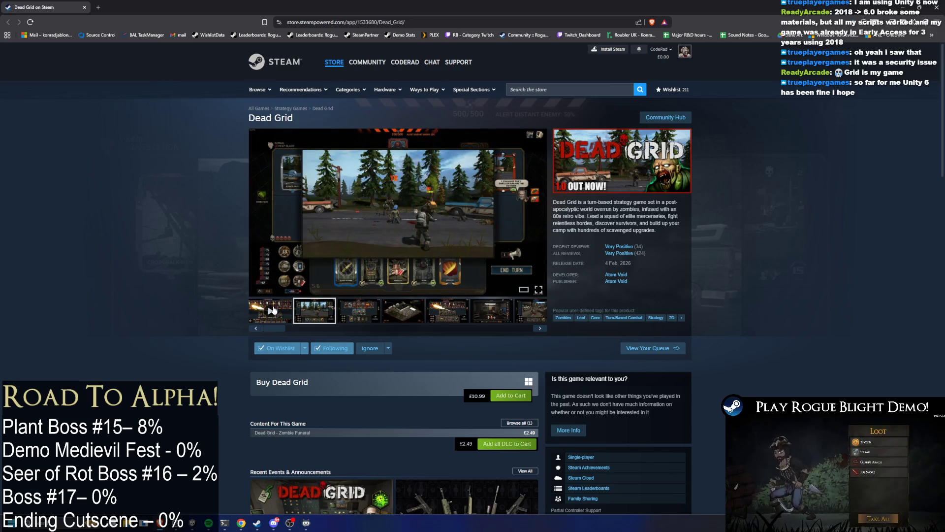
left_click(272, 310)
left_click(298, 291)
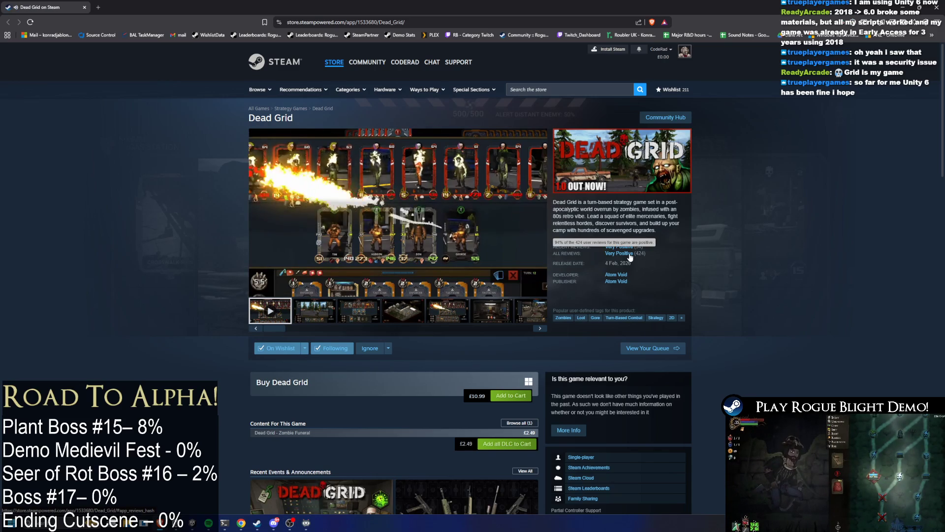
left_click(289, 291)
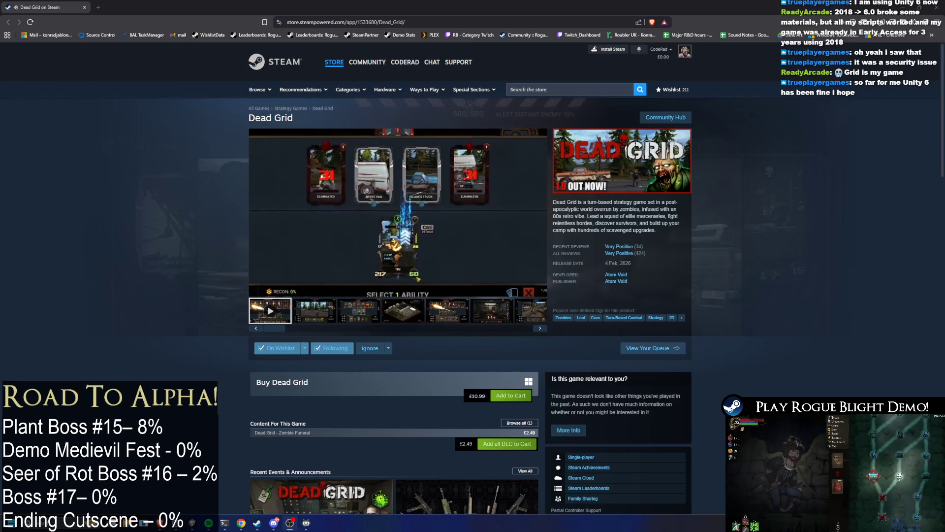
- Scroll to Dead Grid's £10.99 price and open the Zombie Funeral DLC page
scroll(554, 274, "down", 2)
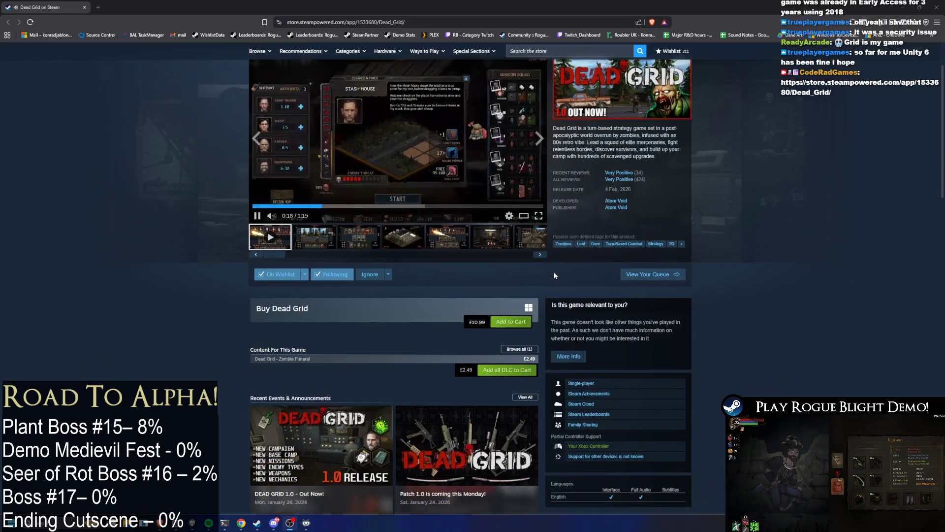
scroll(553, 274, "up", 1)
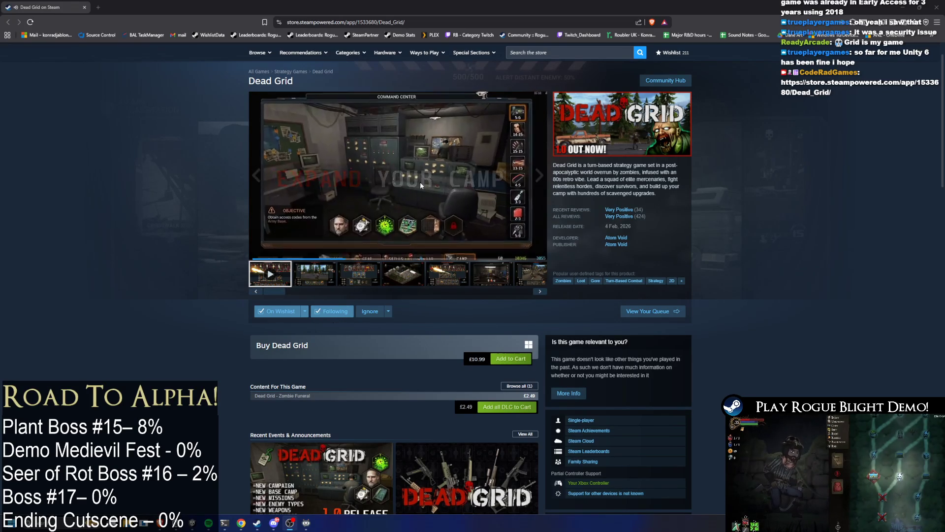
mouse_move(619, 219)
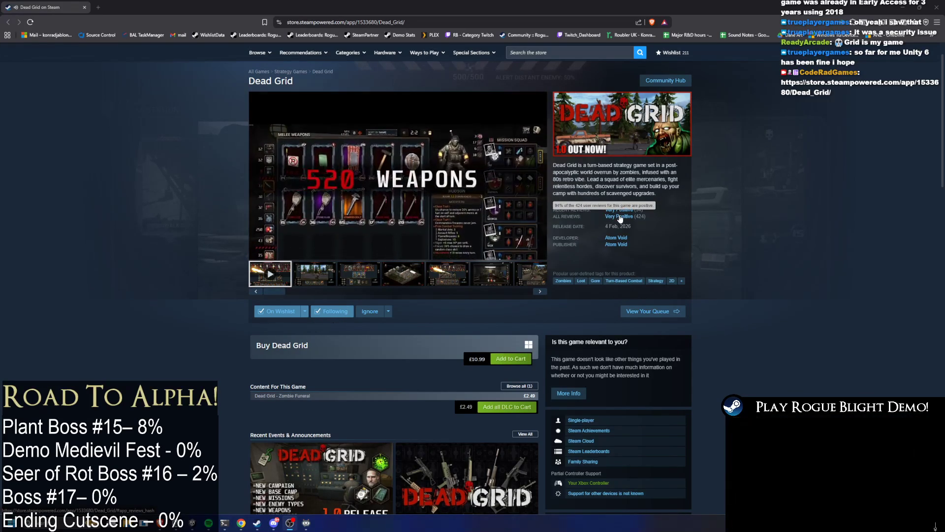
scroll(415, 217, "down", 1)
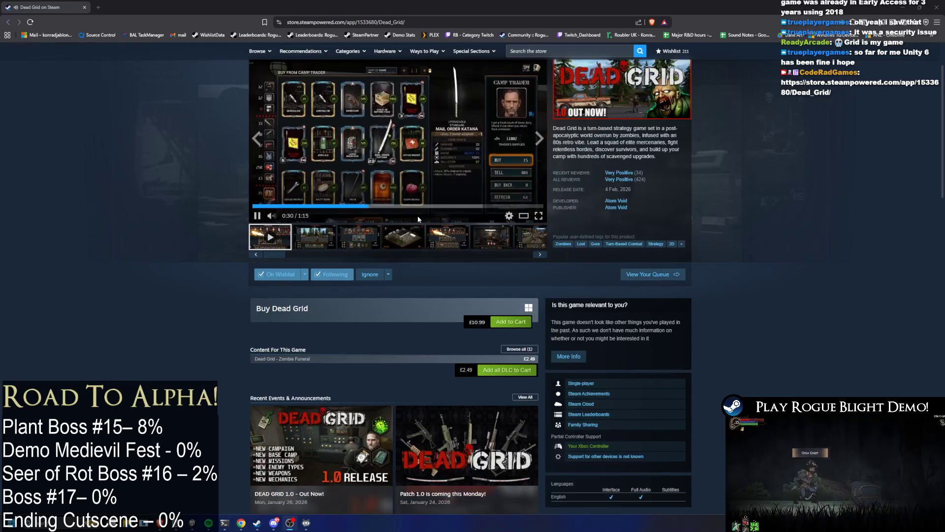
scroll(418, 217, "down", 1)
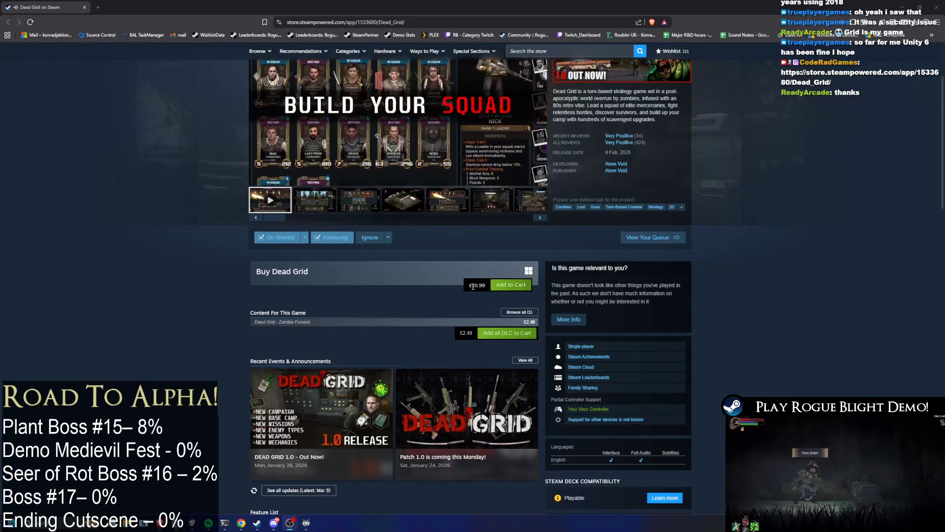
left_click_drag(469, 285, 486, 285)
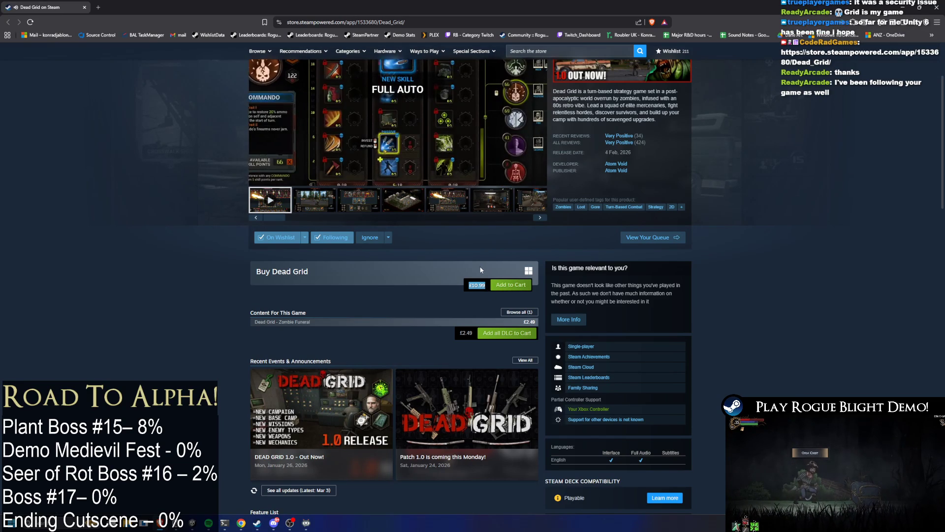
left_click(291, 324)
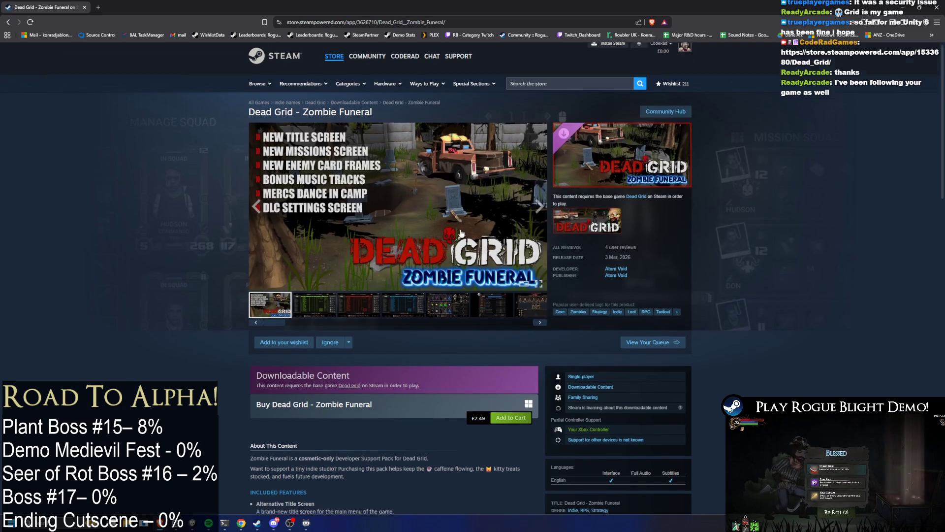
- Go back to the Dead Grid page, scroll through it, and return to the top
scroll(460, 227, "down", 2)
key("alt+Left")
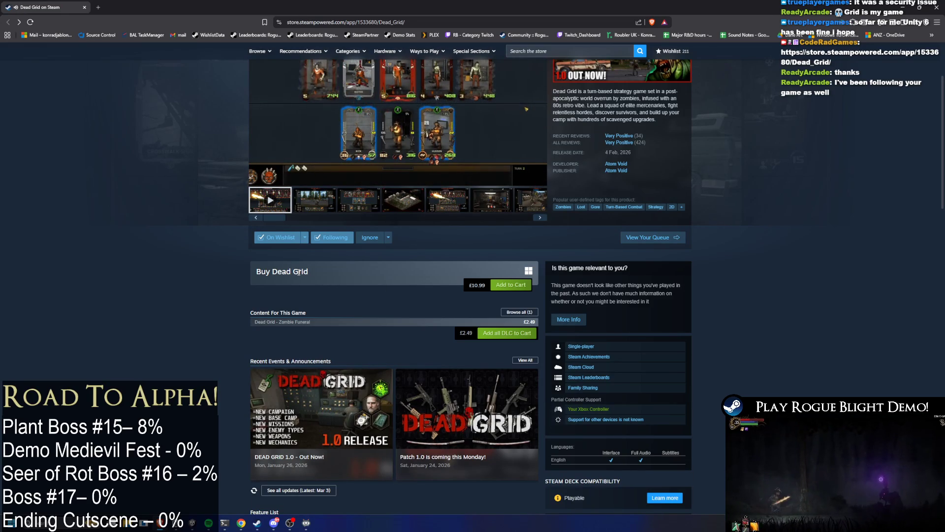
scroll(616, 298, "down", 5)
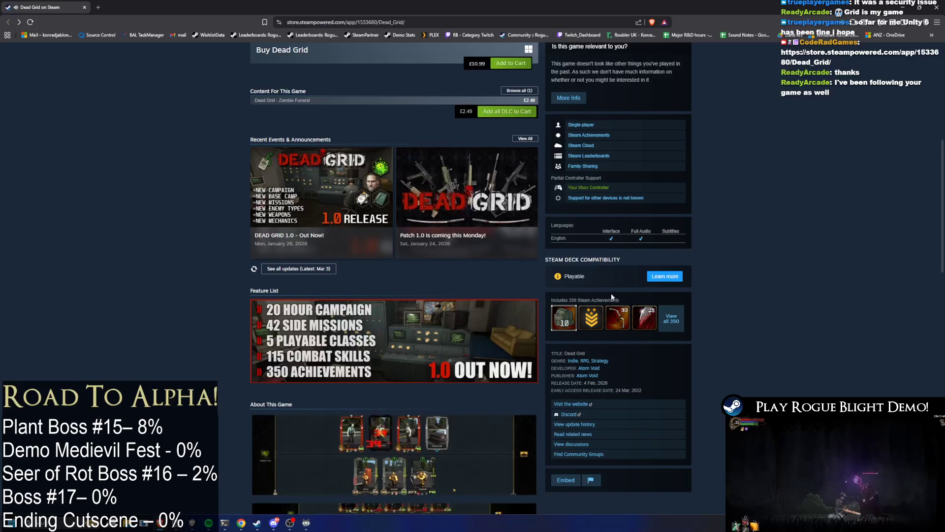
scroll(585, 242, "down", 7)
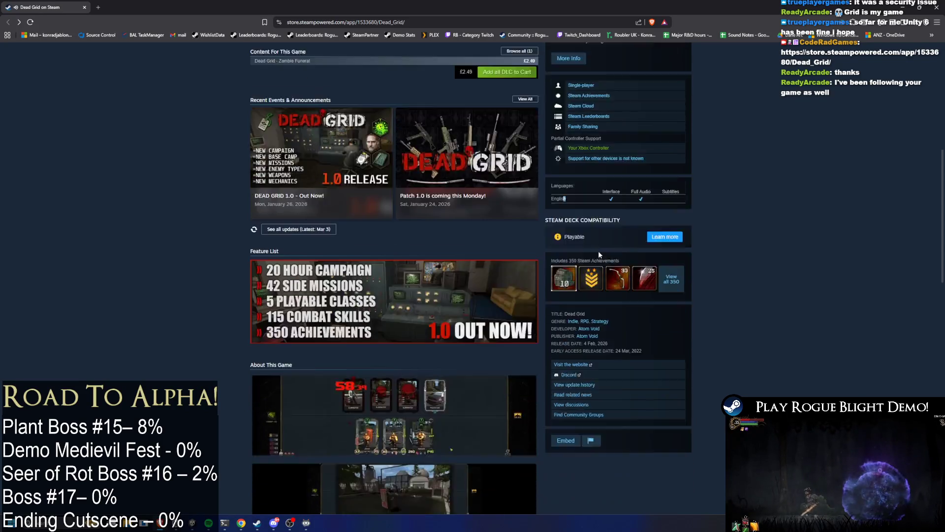
scroll(599, 228, "down", 3)
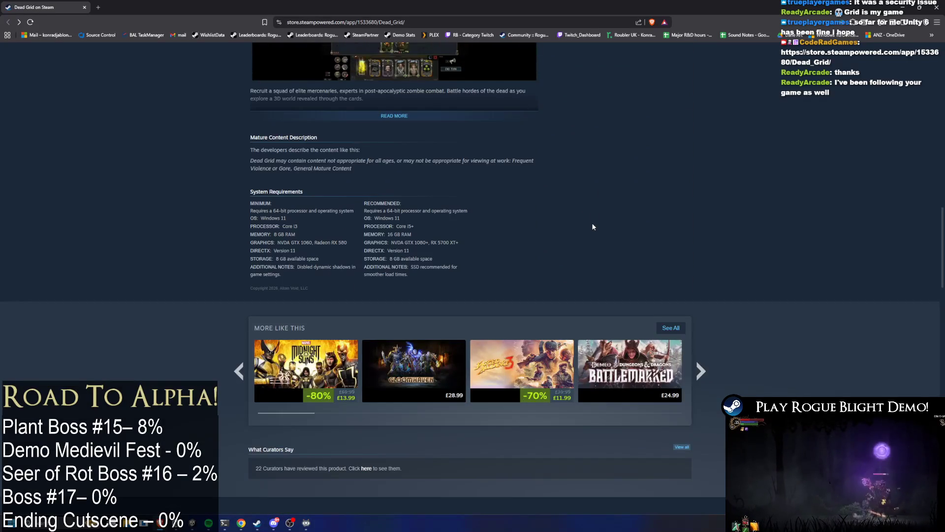
key("Home")
scroll(699, 294, "down", 1)
scroll(700, 297, "down", 5)
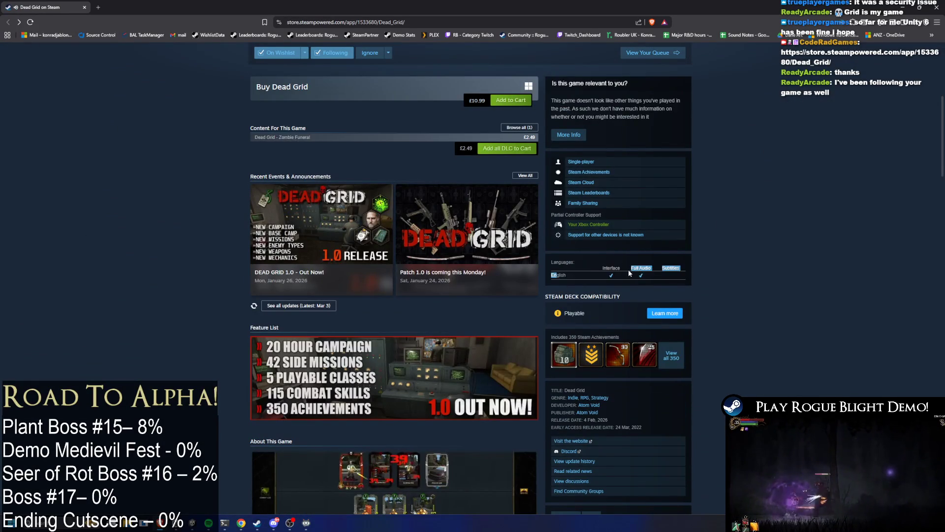
scroll(648, 278, "up", 6)
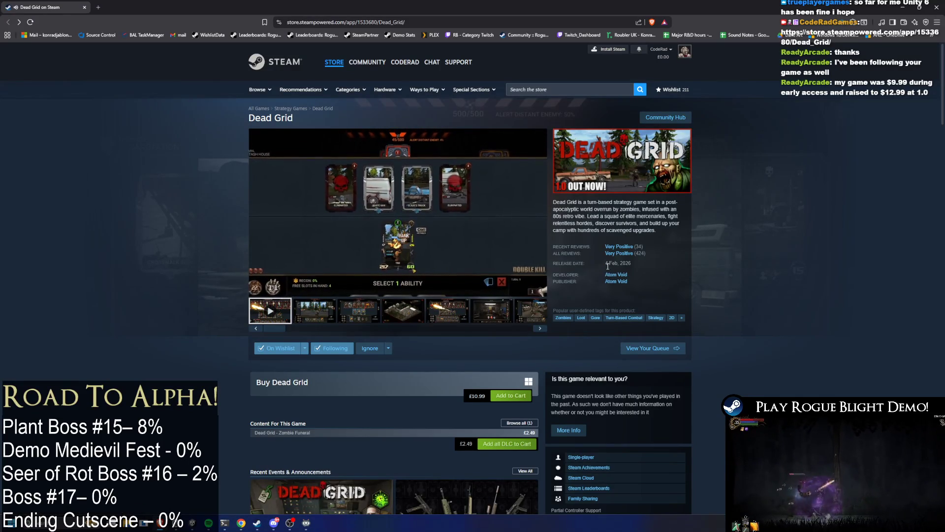
left_click_drag(605, 265, 631, 265)
right_click(636, 266)
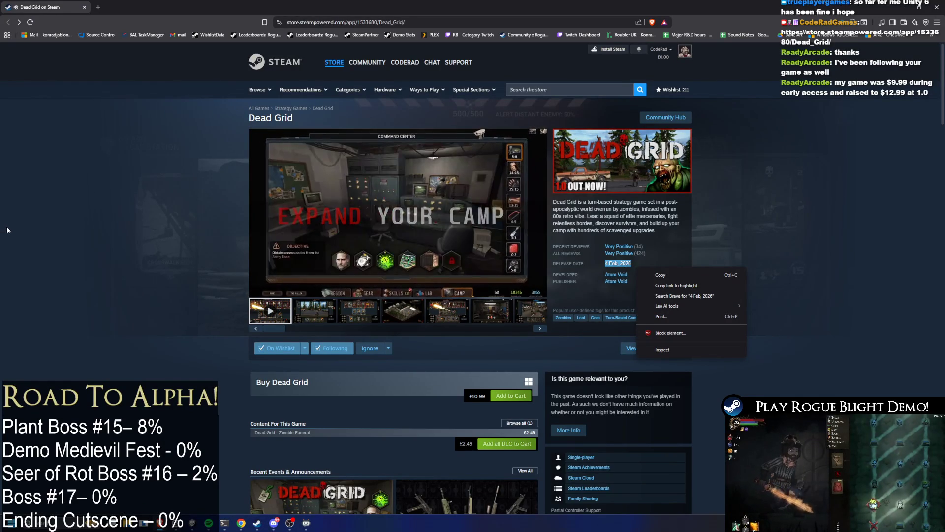
left_click(606, 265)
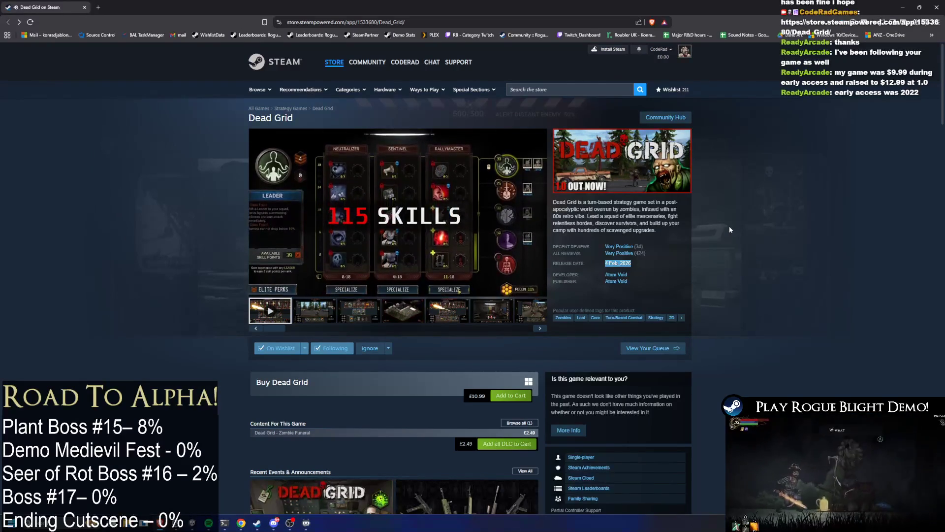
left_click(361, 318)
left_click(403, 314)
left_click(461, 322)
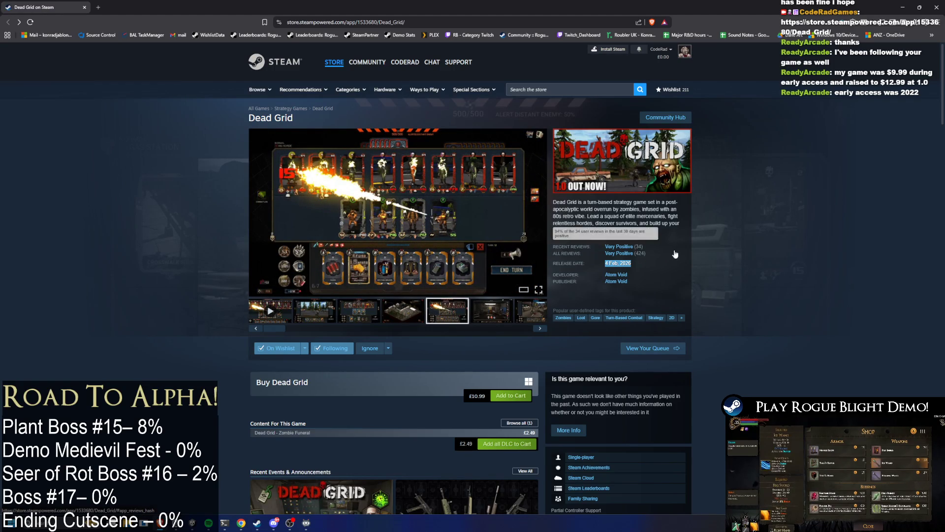
left_click(490, 316)
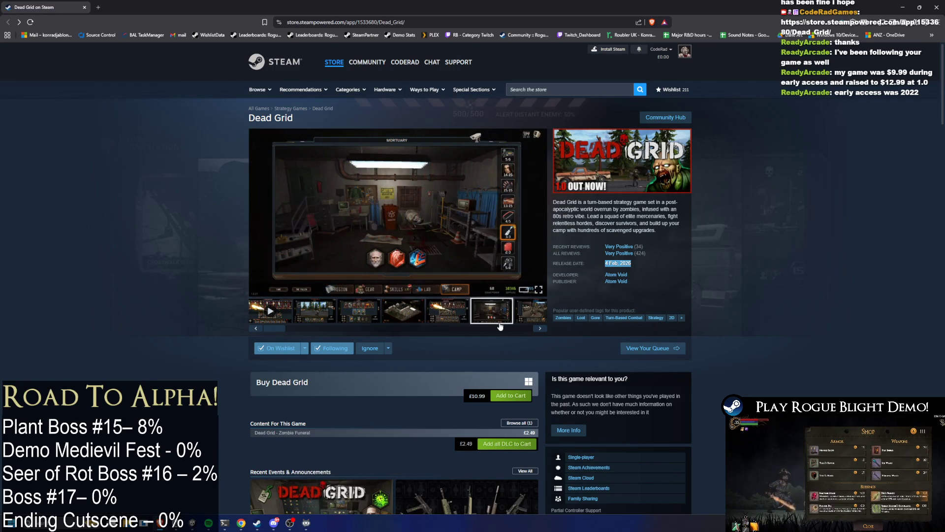
left_click(512, 312)
mouse_move(510, 329)
left_mouse_down()
mouse_move(355, 328)
mouse_move(235, 307)
left_mouse_up()
scroll(345, 315, "down", 3)
scroll(355, 310, "down", 10)
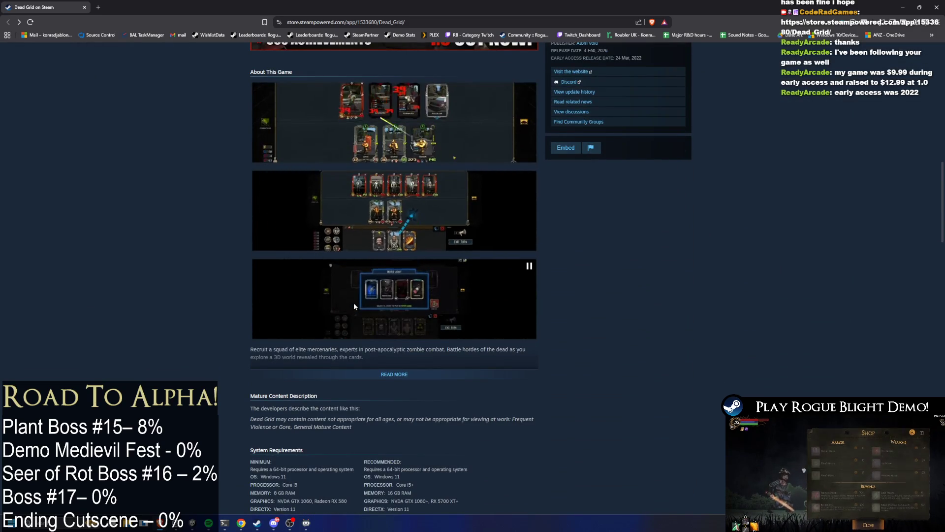
scroll(353, 305, "down", 4)
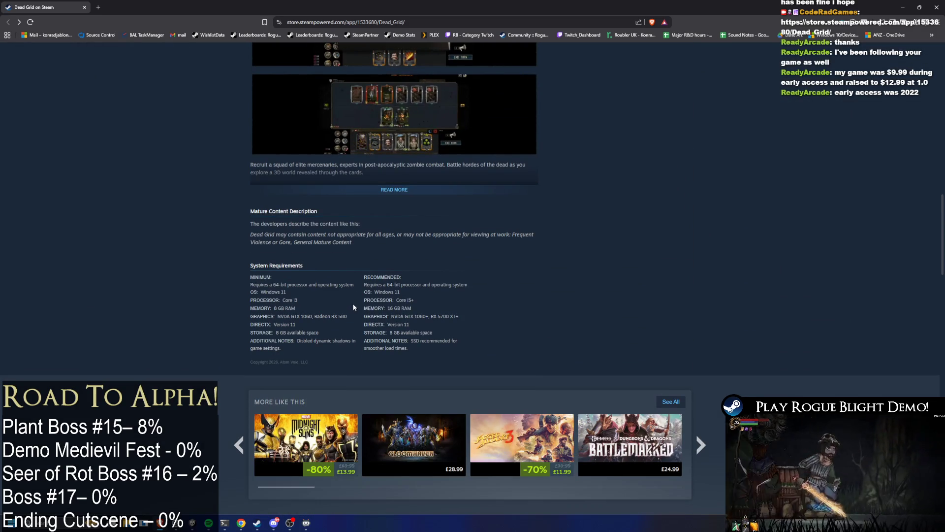
scroll(739, 117, "up", 6)
scroll(739, 118, "up", 5)
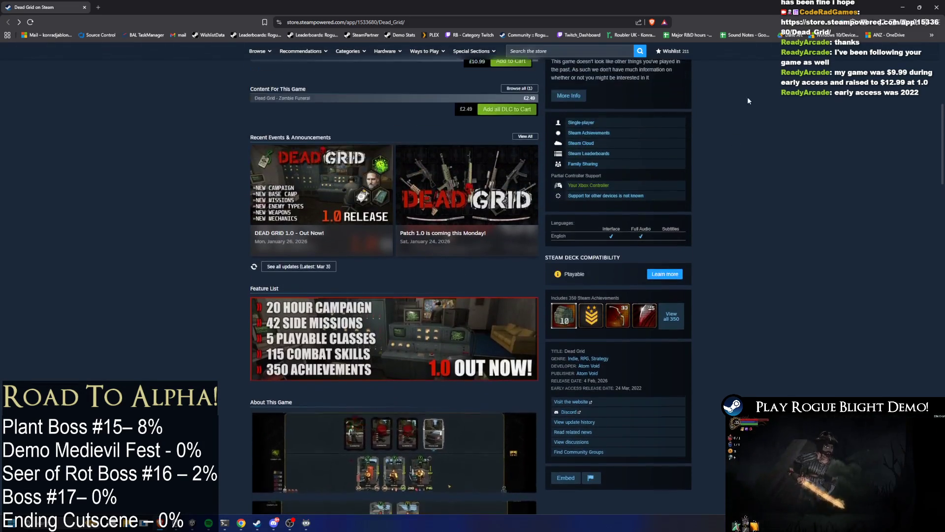
left_click(688, 327)
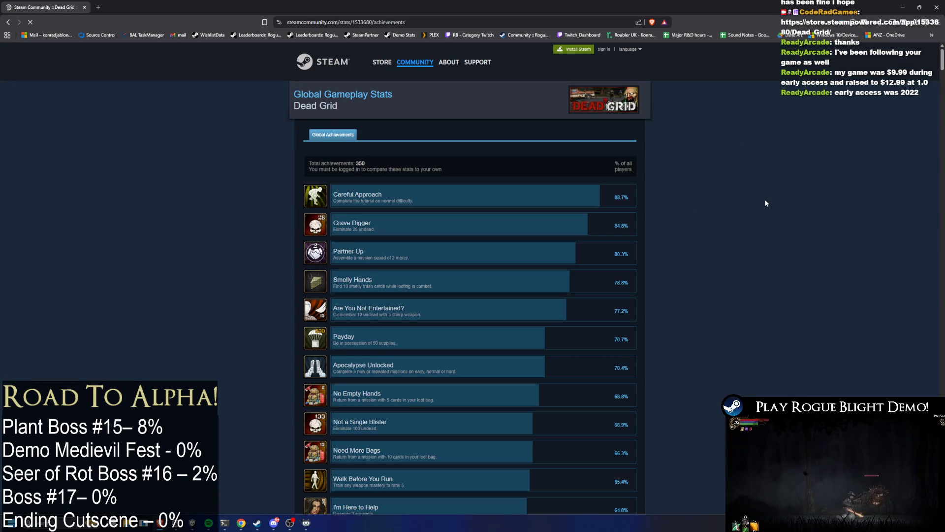
- Autoscroll through Dead Grid's global achievements and highlight the Final Experiment description
scroll(720, 268, "down", 20)
middle_click(711, 213)
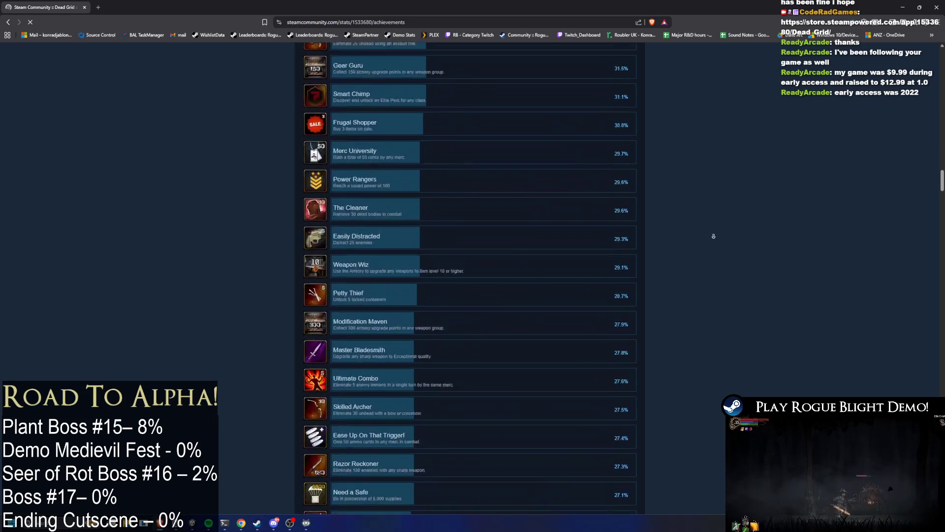
scroll(734, 277, "down", 10)
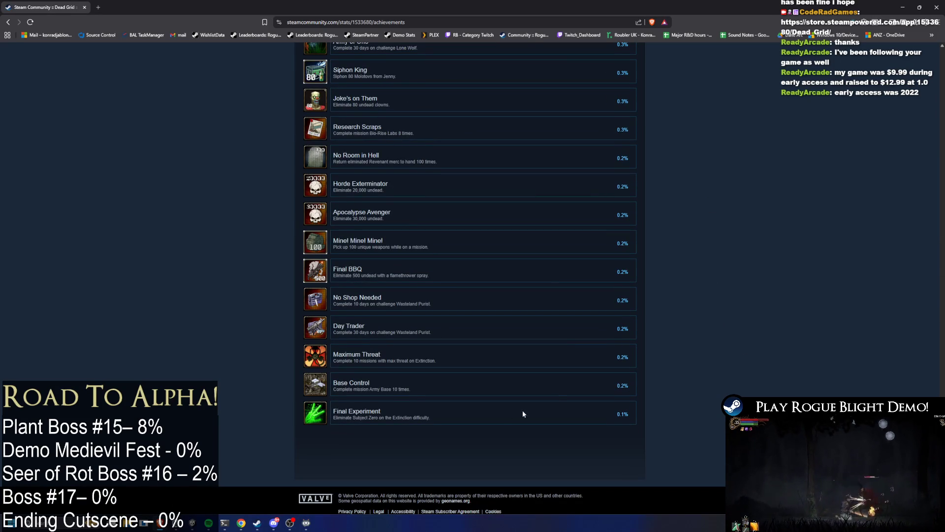
left_click_drag(355, 418, 433, 418)
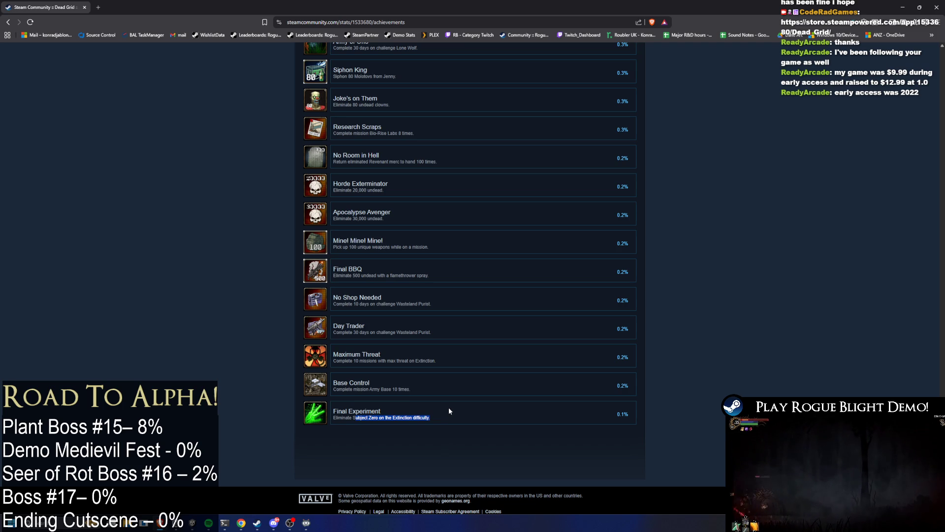
middle_click(651, 365)
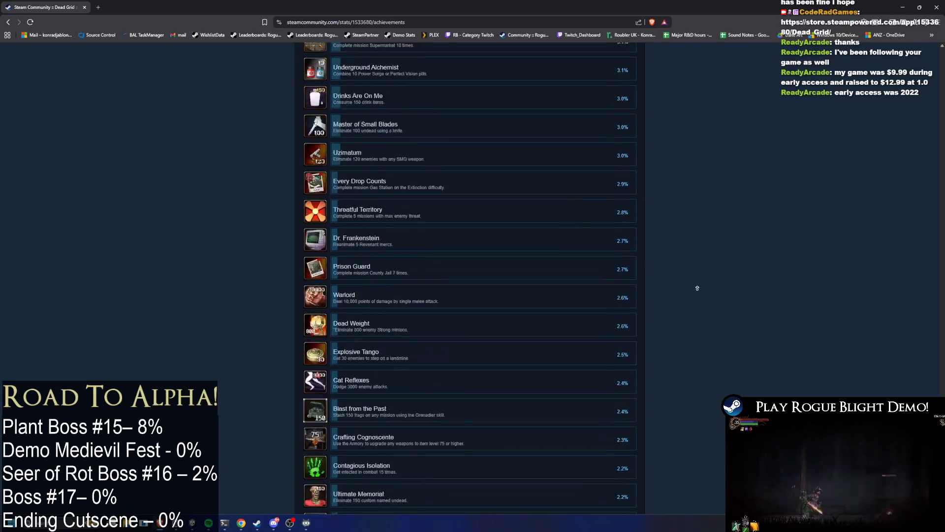
left_click(690, 258)
- Scroll back up the achievements list and switch to Unity
scroll(703, 304, "up", 15)
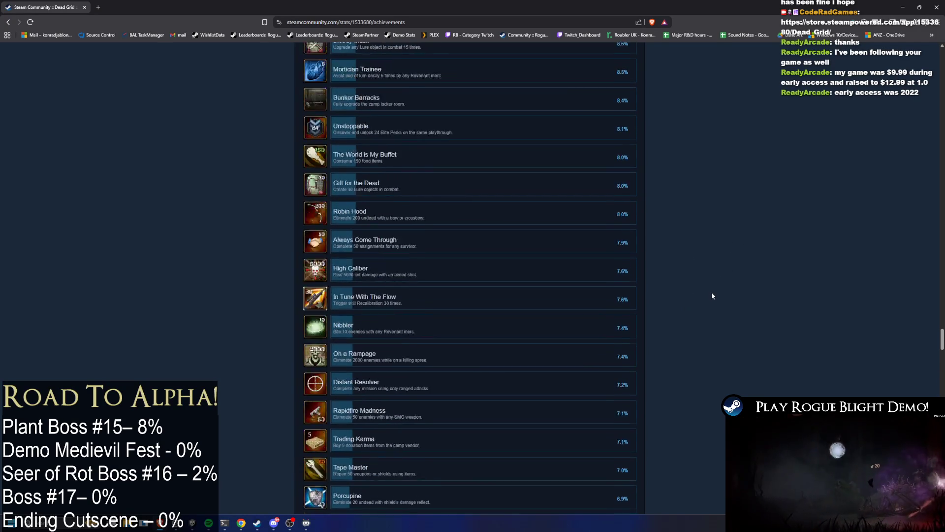
scroll(709, 295, "up", 15)
scroll(709, 312, "up", 15)
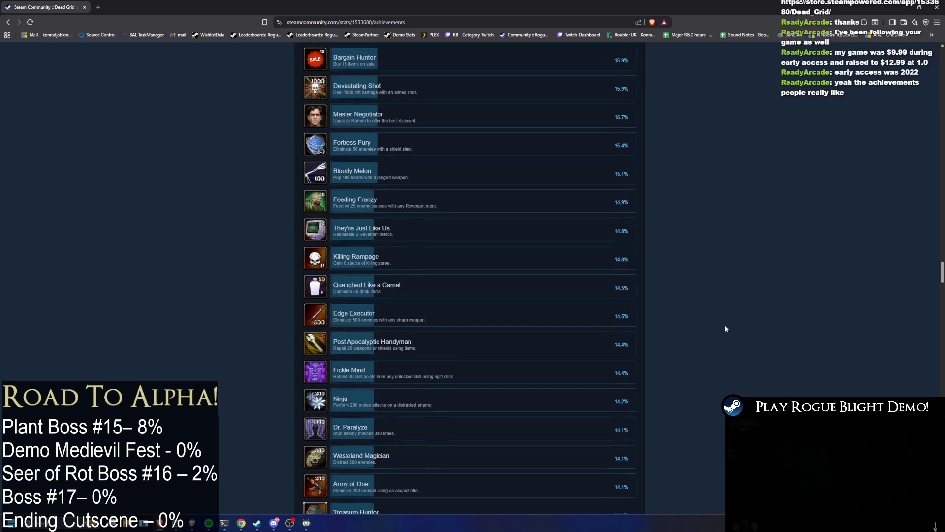
scroll(726, 329, "up", 15)
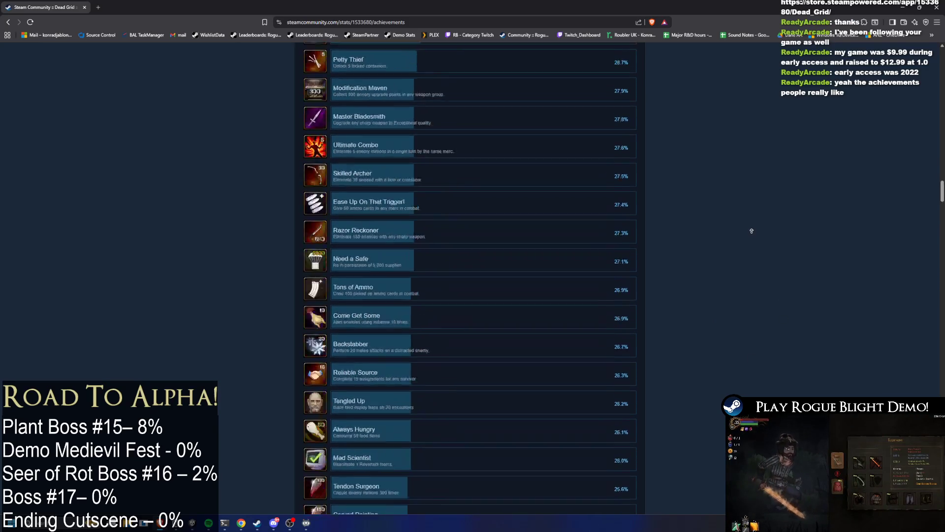
scroll(751, 231, "up", 15)
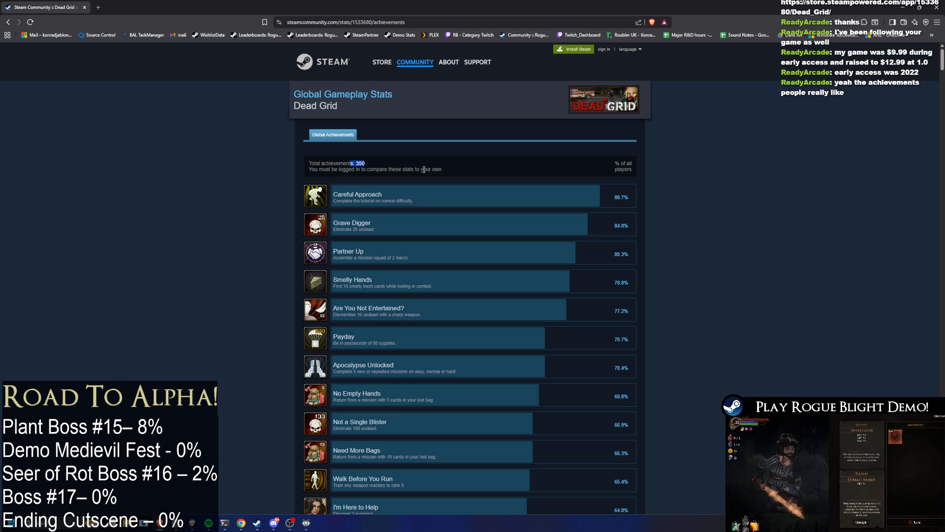
key("alt+Tab")
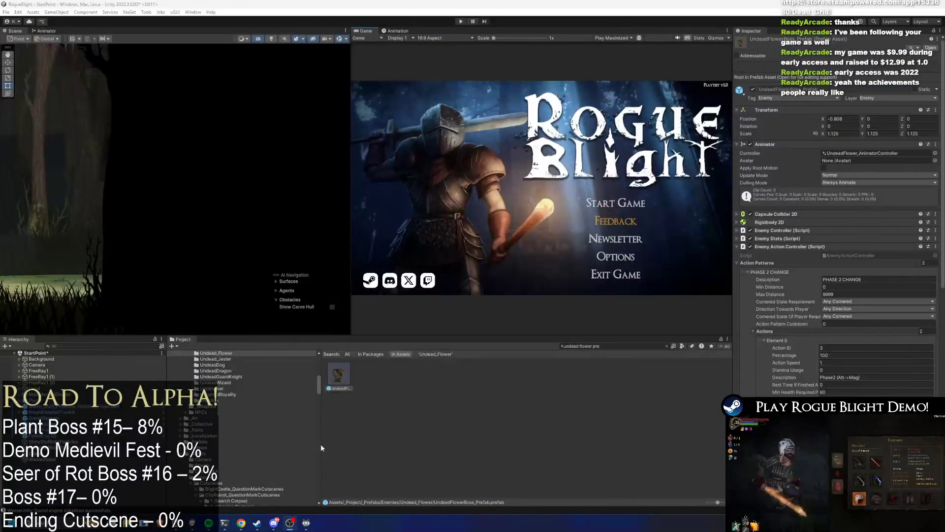
- Switch from Unity to the Steam library, landing on the Rogue Blight Playtest page
left_click(256, 523)
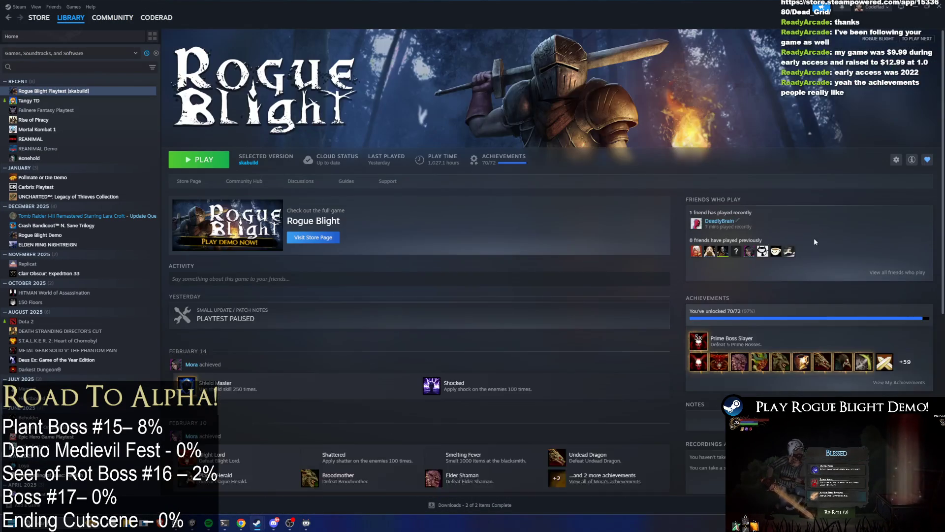
- Open the Rogue Blight Playtest achievements and compare the global unlock rates with your own
scroll(815, 238, "down", 3)
left_click(906, 215)
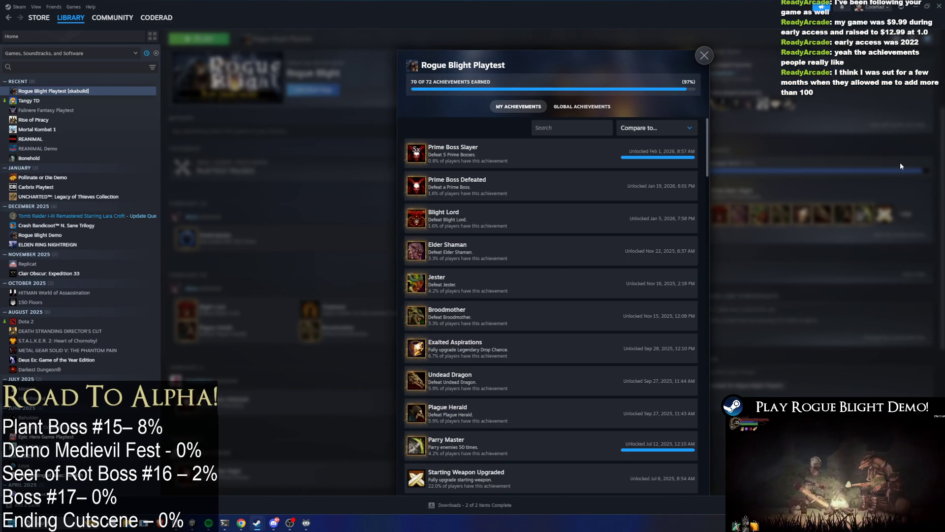
mouse_move(708, 137)
left_mouse_down()
mouse_move(714, 172)
mouse_move(717, 134)
left_mouse_up()
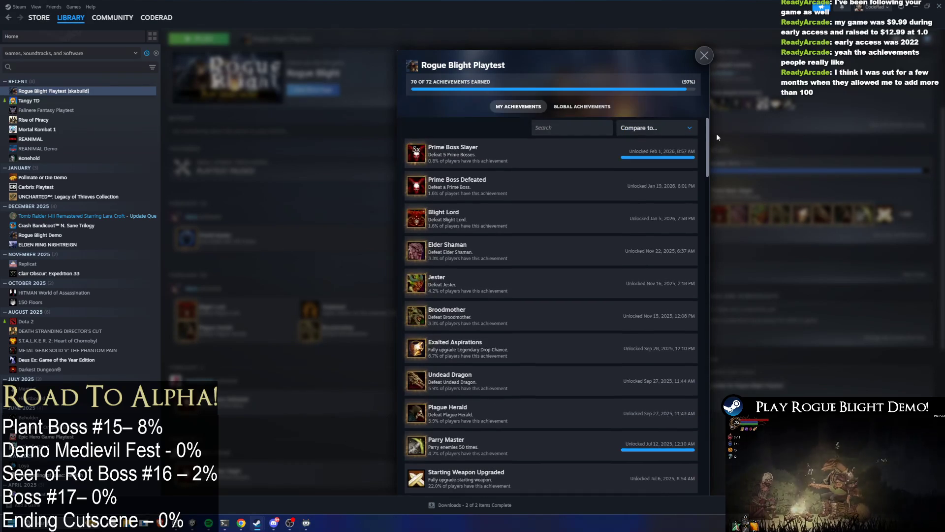
left_click(590, 116)
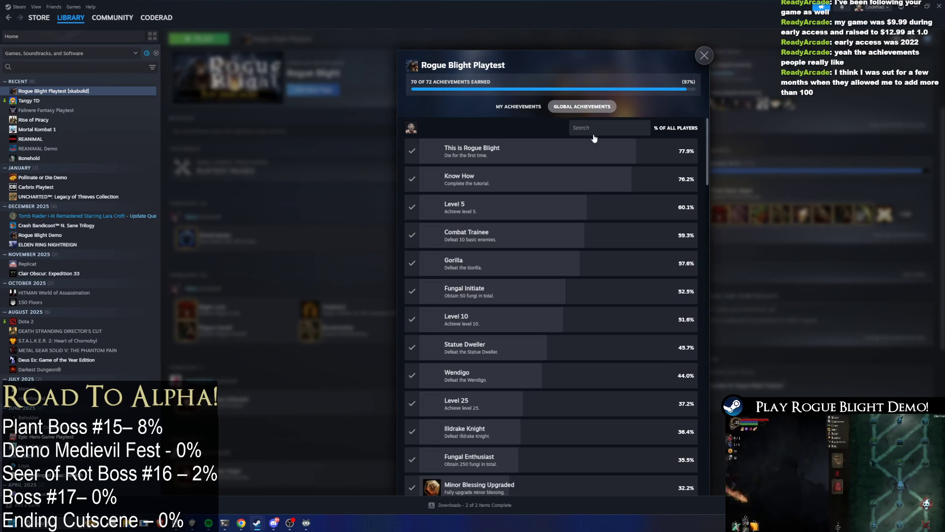
left_click(535, 110)
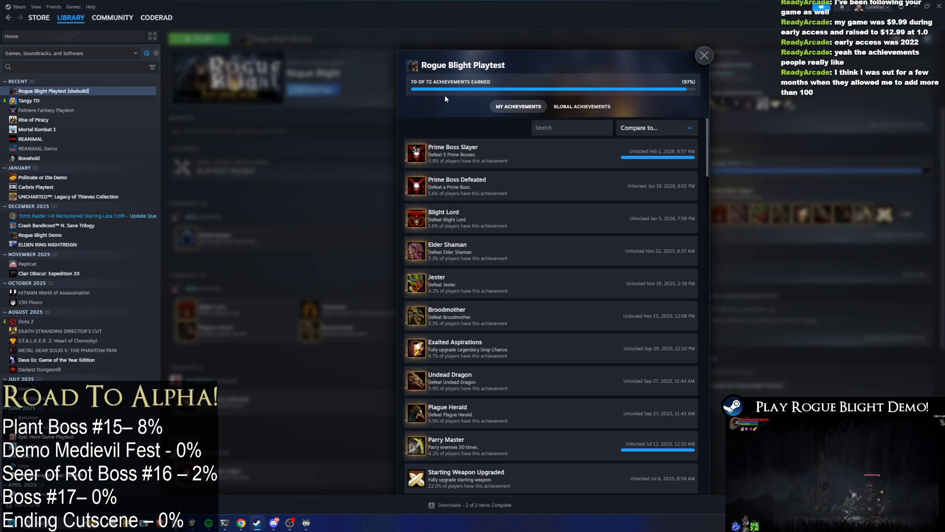
- Scroll through the achievements list, then close it and minimize Steam back to Unity
scroll(609, 170, "down", 6)
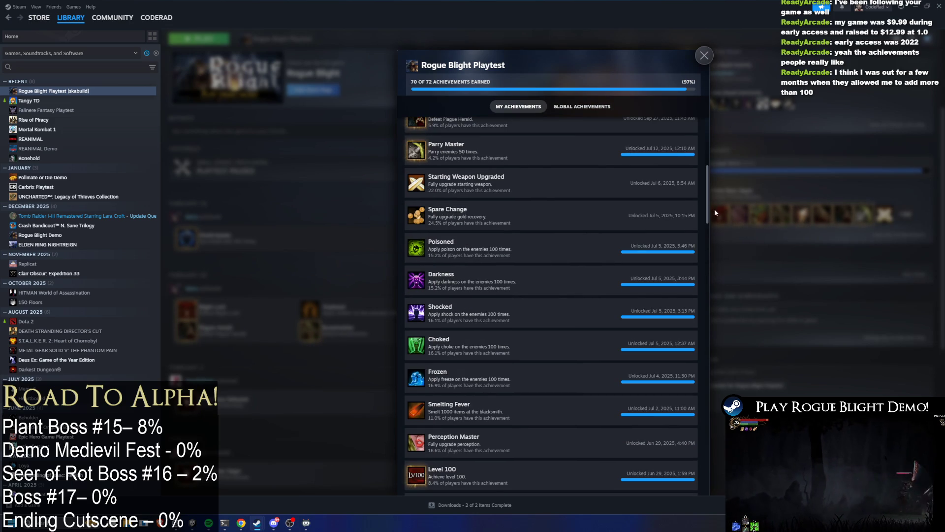
scroll(708, 203, "down", 10)
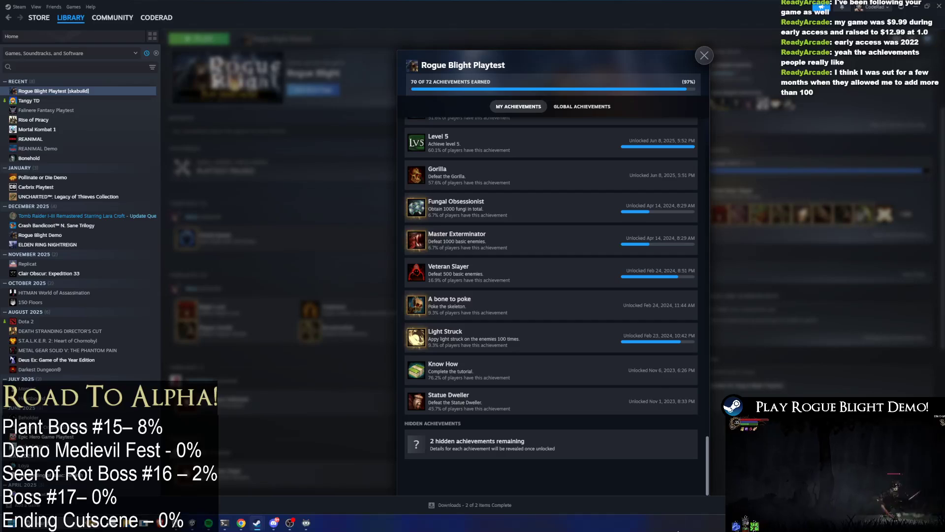
scroll(689, 119, "up", 15)
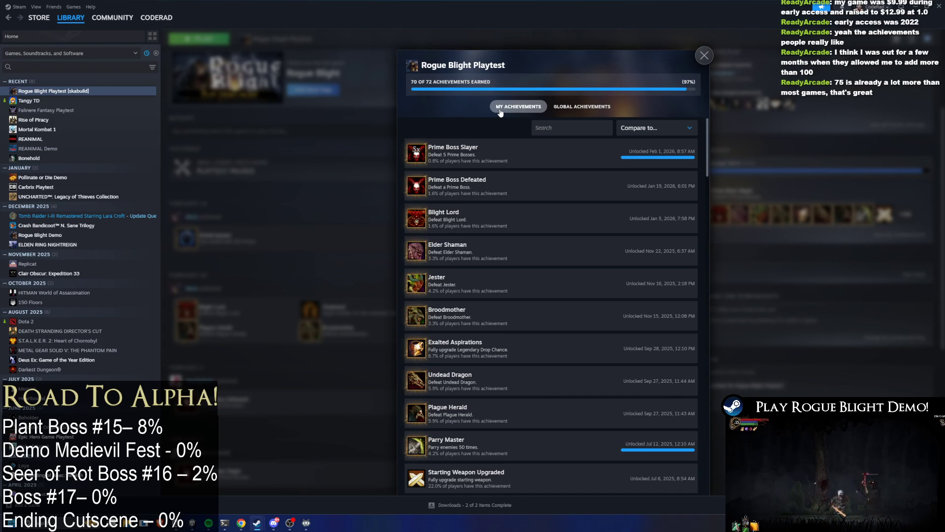
scroll(581, 137, "down", 3)
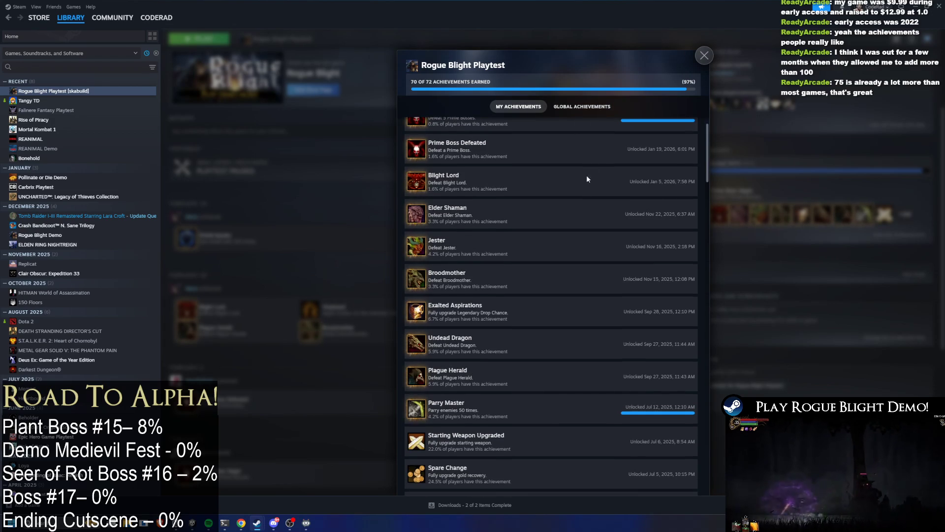
scroll(591, 192, "up", 3)
scroll(592, 189, "down", 6)
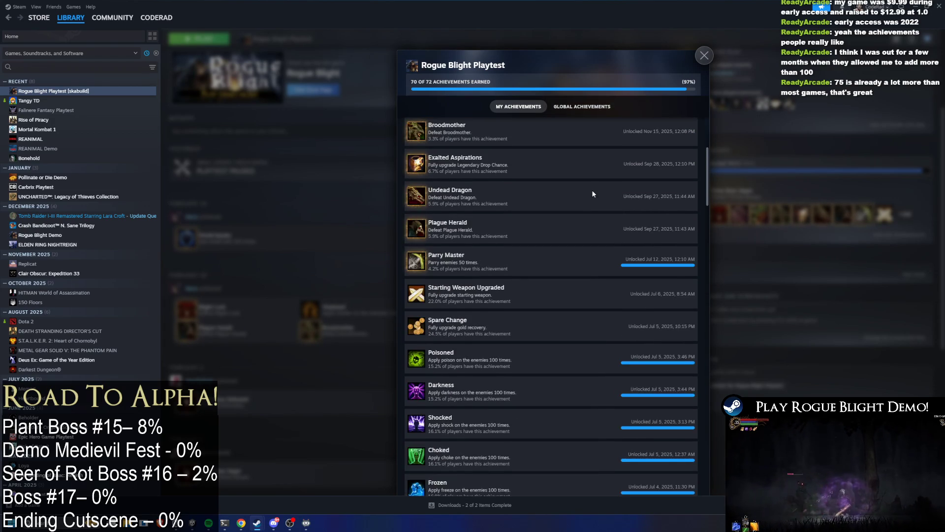
scroll(518, 142, "up", 5)
scroll(518, 140, "up", 3)
scroll(527, 147, "down", 15)
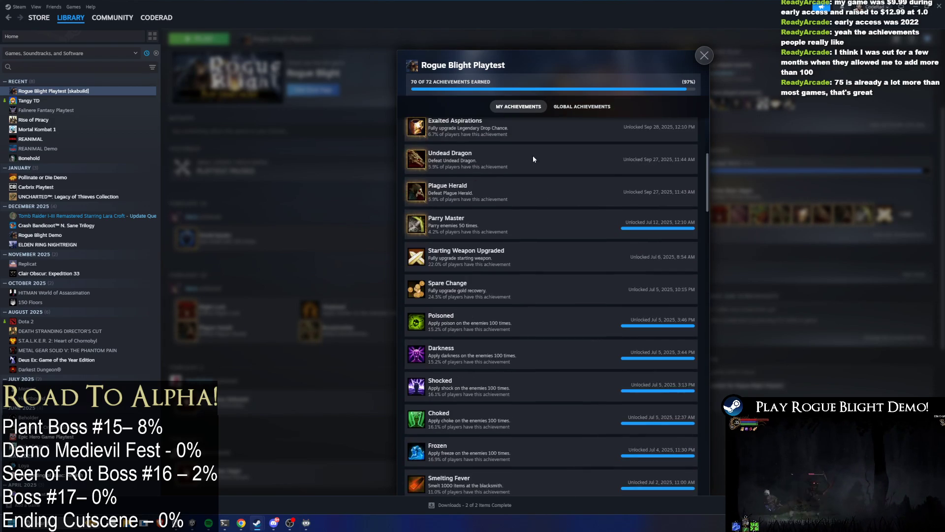
scroll(541, 153, "down", 20)
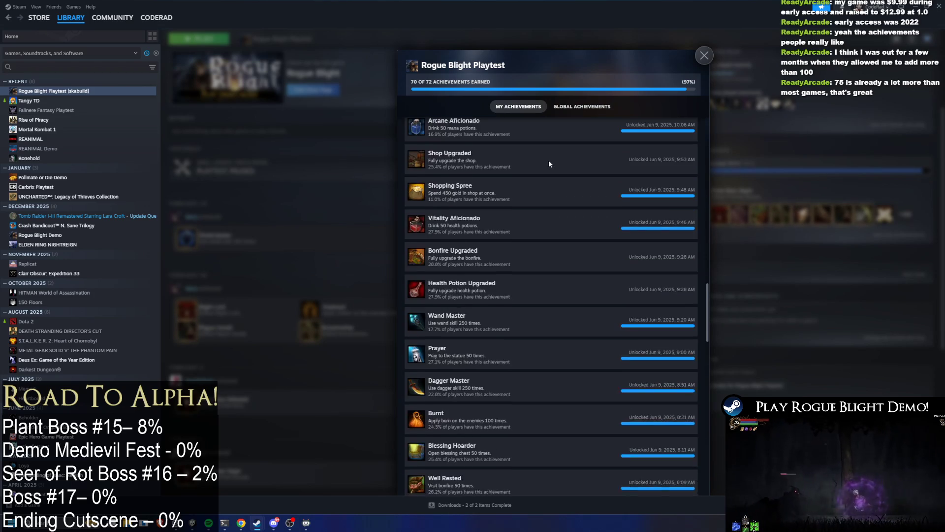
scroll(550, 166, "down", 15)
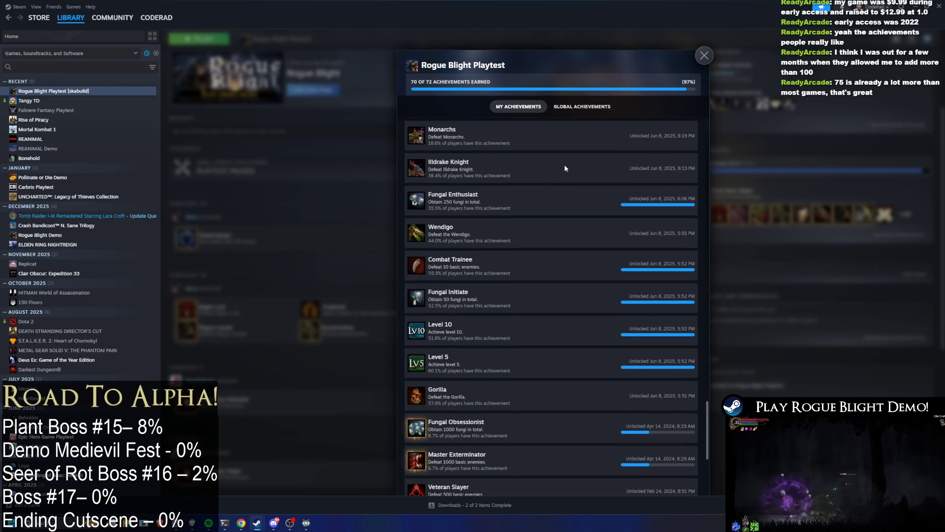
scroll(565, 164, "down", 3)
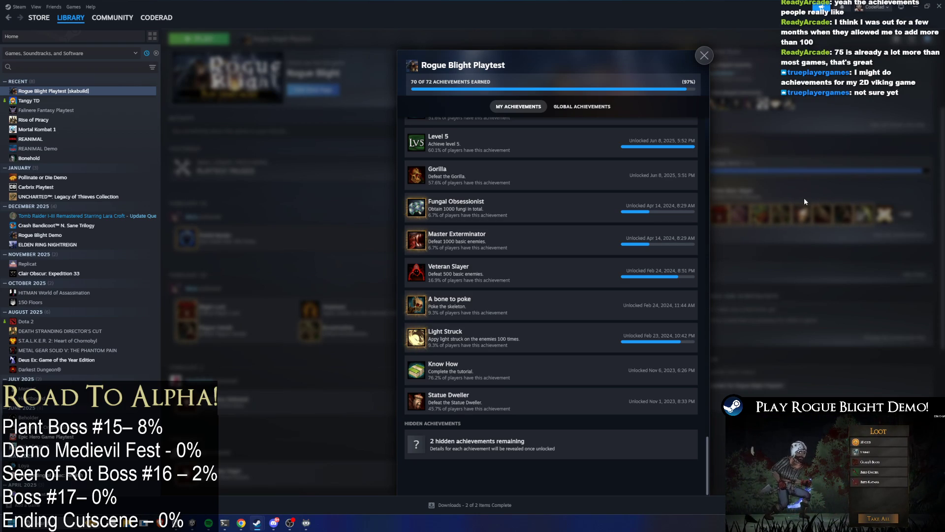
left_click(793, 218)
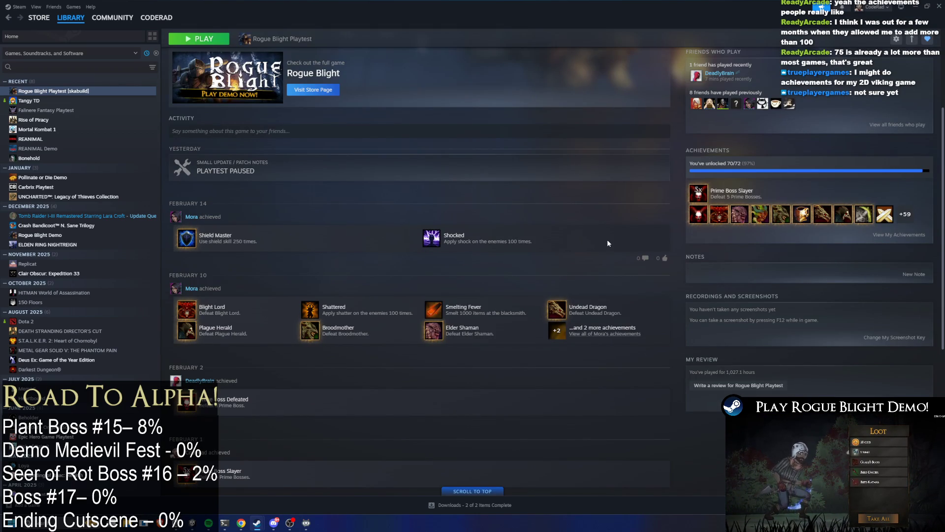
left_click(914, 7)
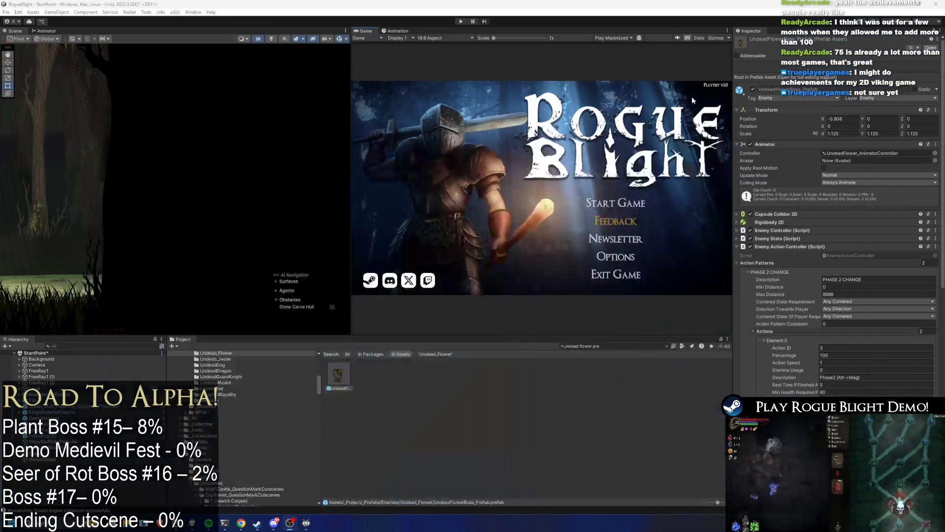
- Review the Enemy Action Controller's phase 2 patterns, then open UndeadFlowerBoss_Prefab in the Animation window
scroll(892, 271, "down", 3)
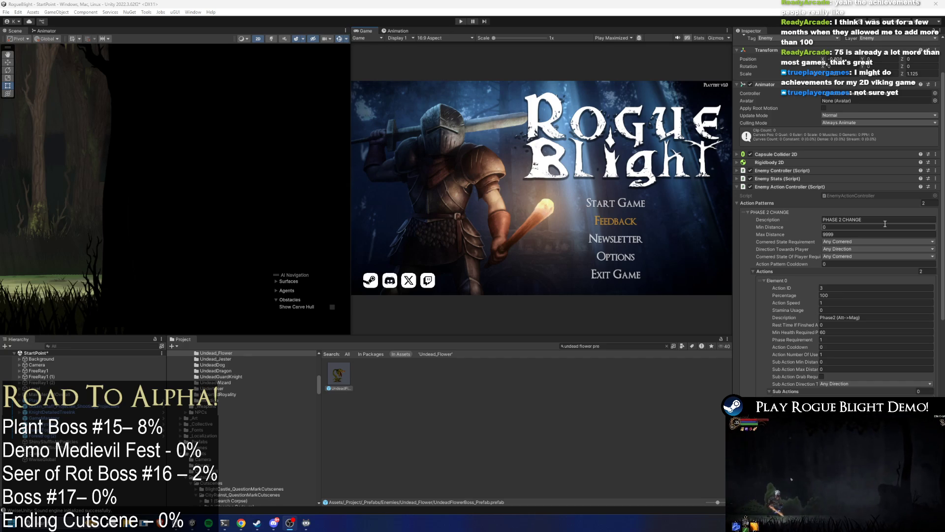
scroll(885, 223, "down", 5)
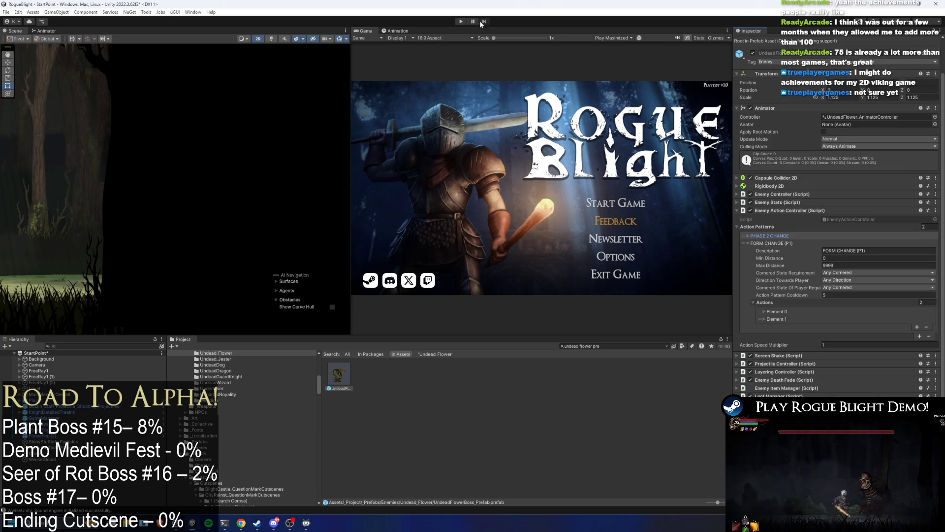
left_click(397, 31)
double_click(338, 375)
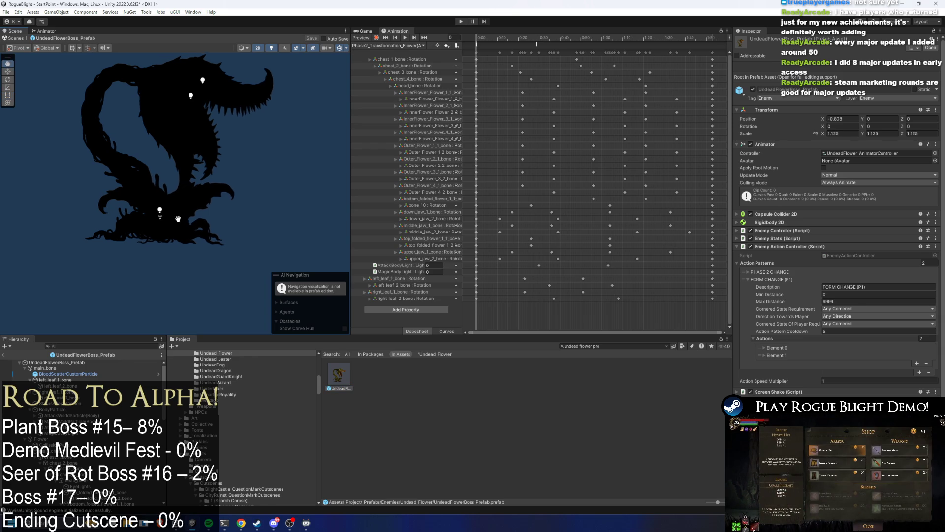
- Scrub the Phase2_Transformation_Flower clip to preview the boss's red transformed form
left_click_drag(497, 38, 705, 33)
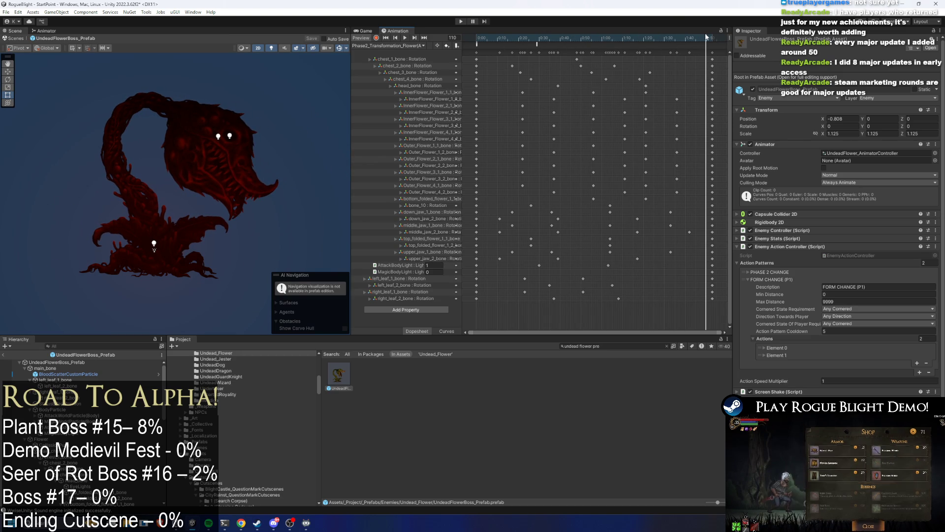
- Load the Switch_ATTACK_TO_MAGIC_FORM_Flower clip and scrub to frame 41 to preview the magic switch
left_click(383, 46)
left_click(409, 143)
mouse_move(492, 38)
left_mouse_down()
mouse_move(687, 43)
mouse_move(503, 39)
left_mouse_up()
left_click(389, 45)
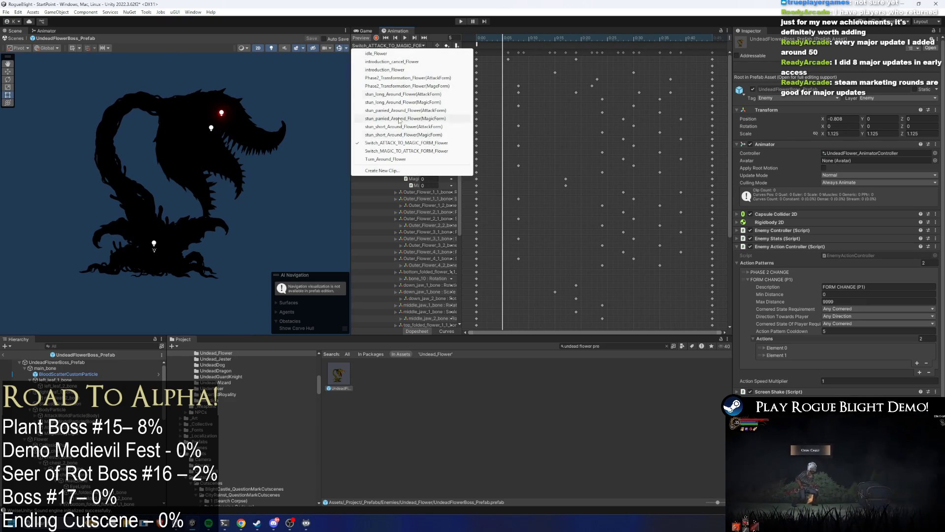
- Search the Project for 'SWITCH ATTACK TO' and reveal the clip in its Undead_Flower folder
left_click(623, 347)
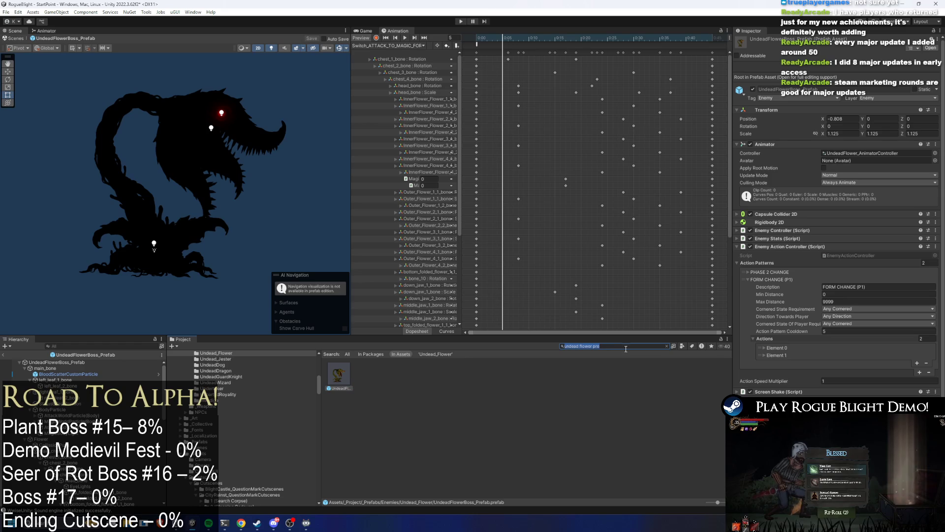
type("SWITCH")
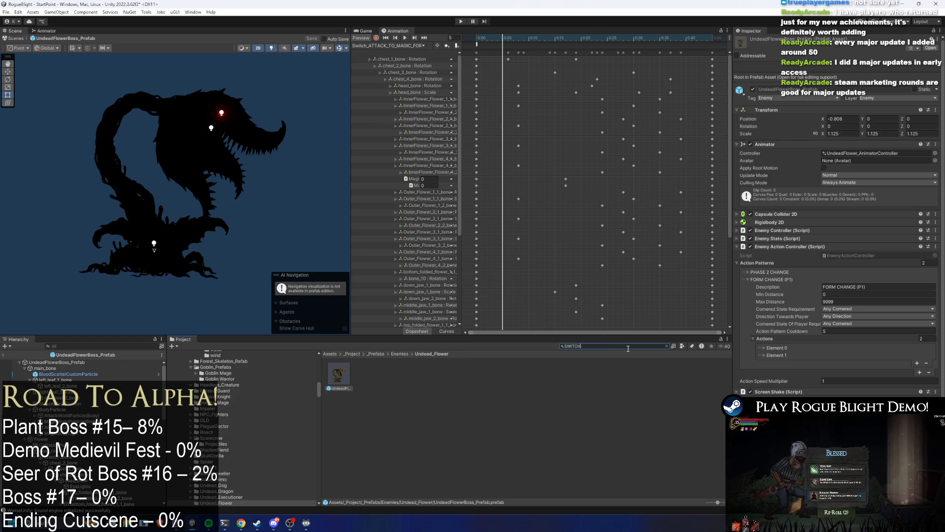
type(" ATTACK TO M")
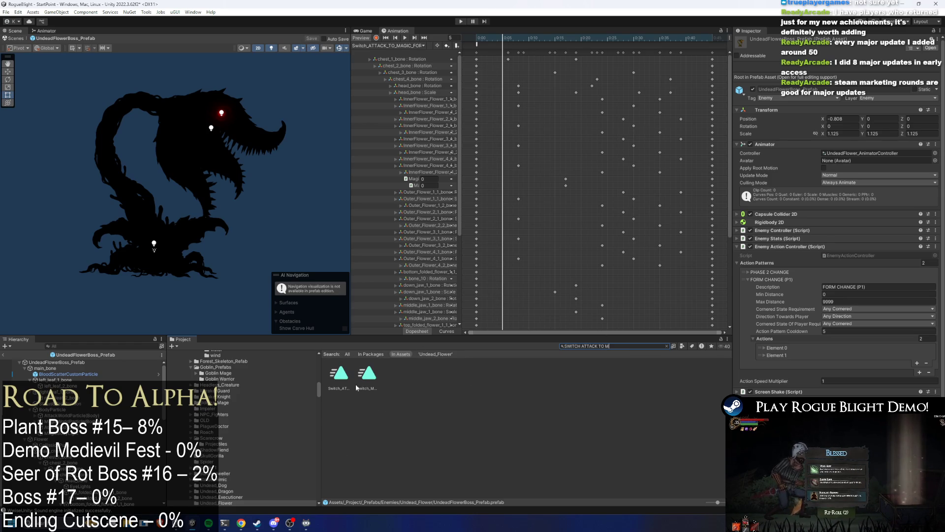
left_click(344, 378)
left_click(667, 346)
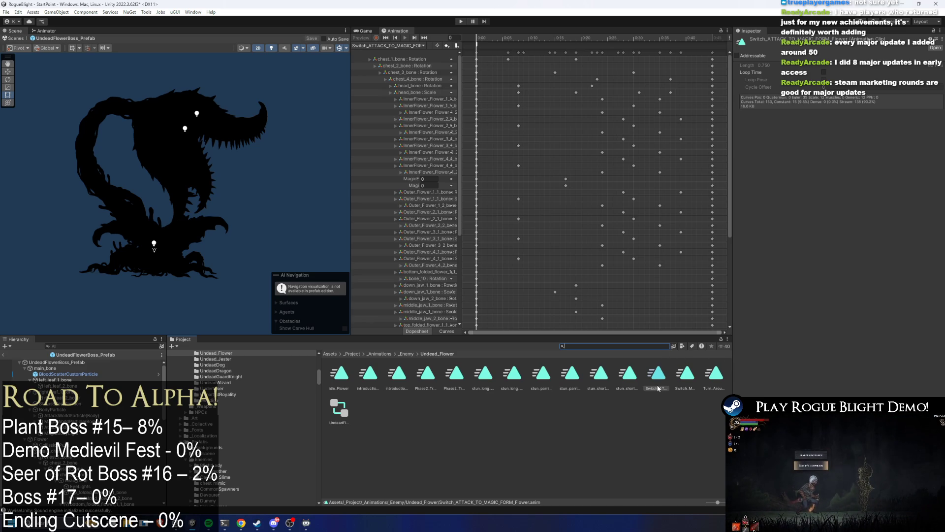
- Widen the animation and asset panes and select Switch_ATTACK_TO_MAGIC_FORM_Flower.anim
mouse_move(728, 383)
left_mouse_down()
mouse_move(832, 384)
mouse_move(772, 384)
left_mouse_up()
left_click_drag(346, 365, 152, 371)
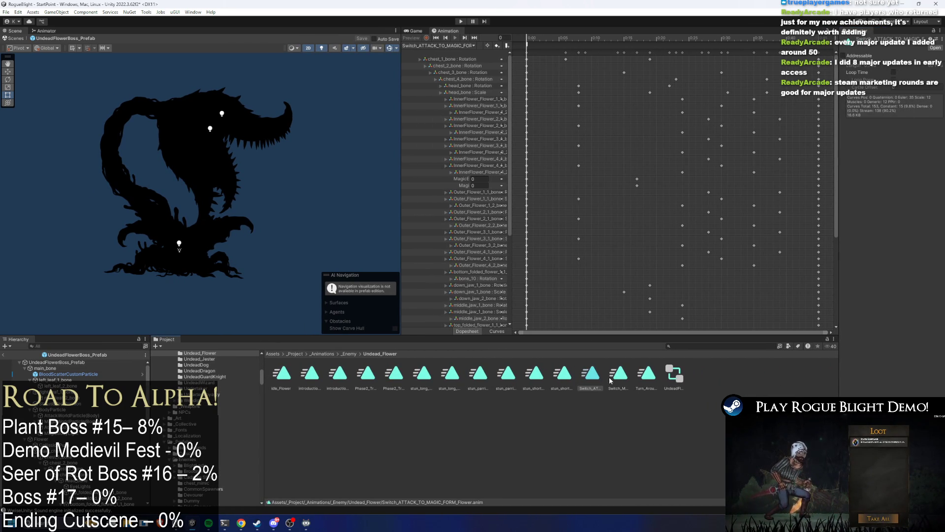
left_click(589, 380)
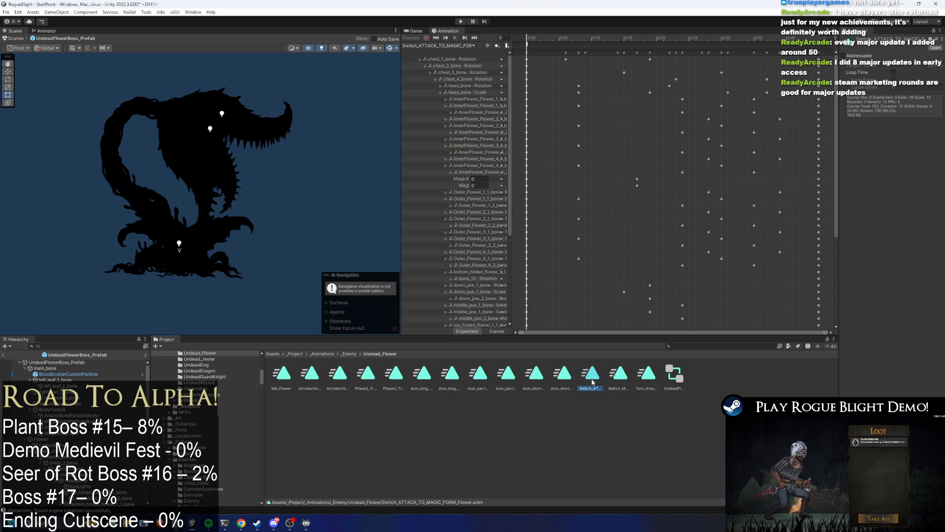